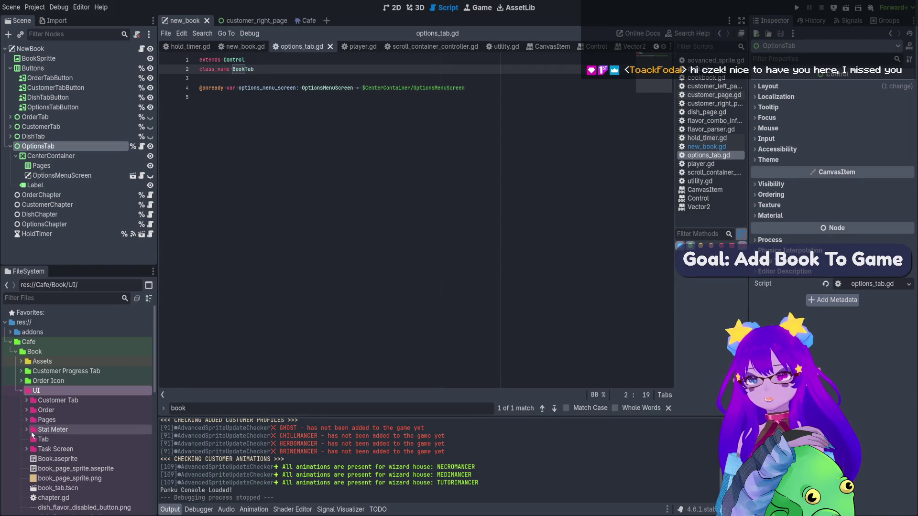
Browse the UI folders, expanding and collapsing Customer Tab and its Assets subfolder.
click(37, 439)
scroll(38, 436, down, 1)
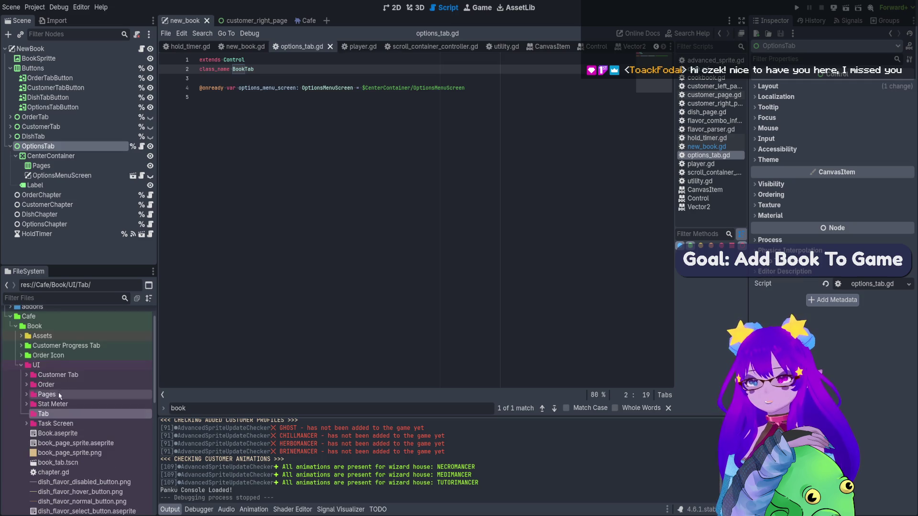
click(64, 376)
click(26, 375)
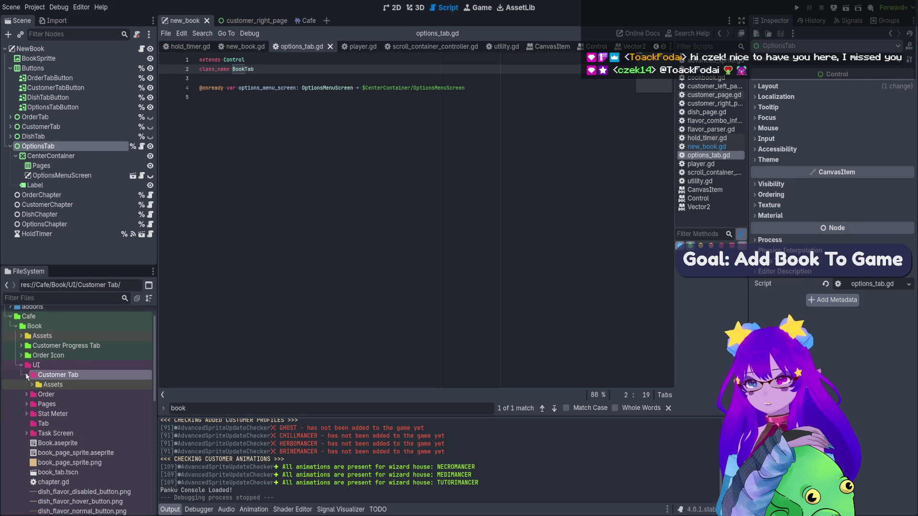
click(29, 385)
click(30, 384)
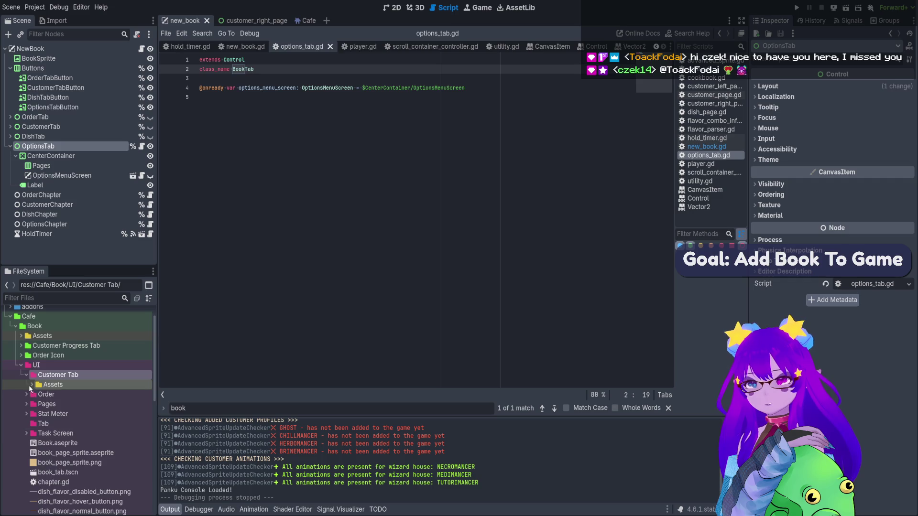
click(26, 375)
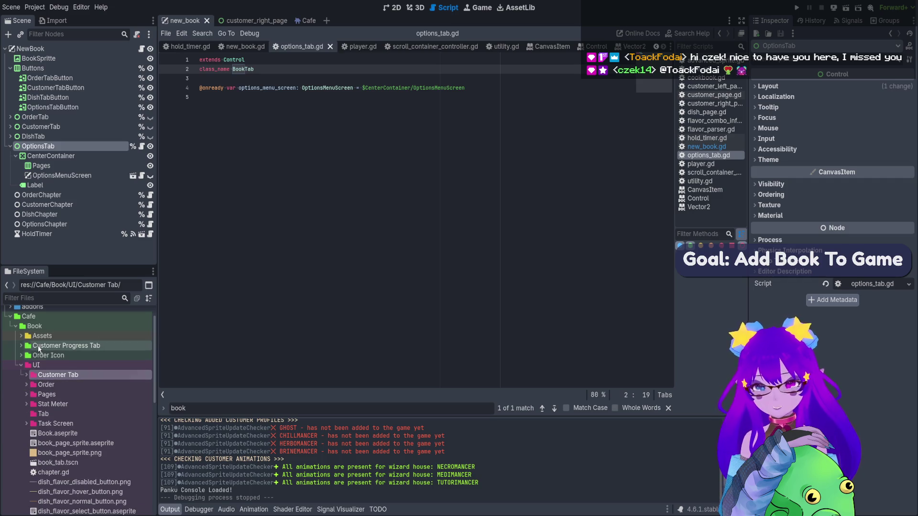
Drag options_tab.gd from the Book folder into UI/Tab.
click(47, 413)
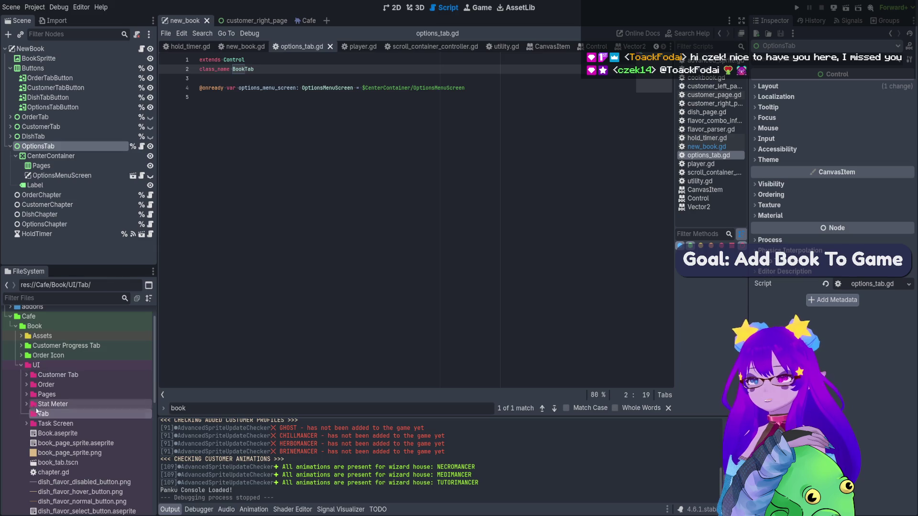
scroll(45, 397, down, 3)
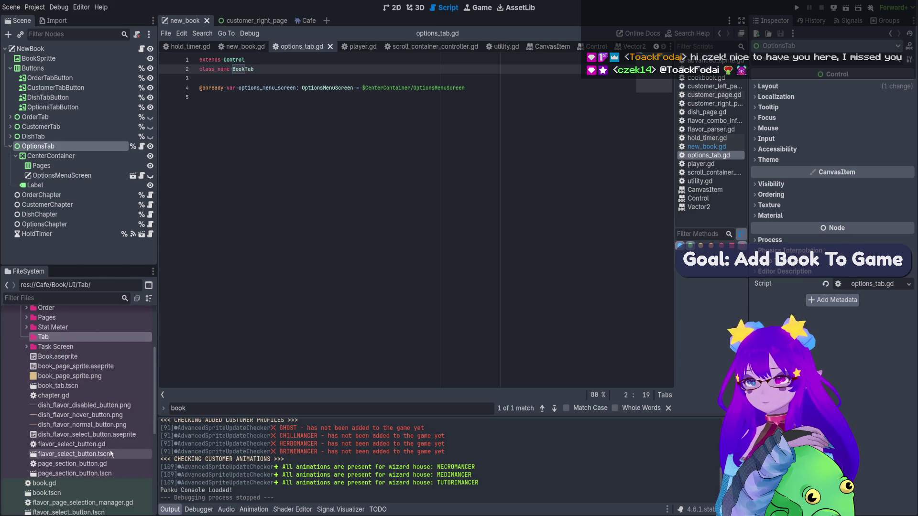
scroll(82, 460, down, 3)
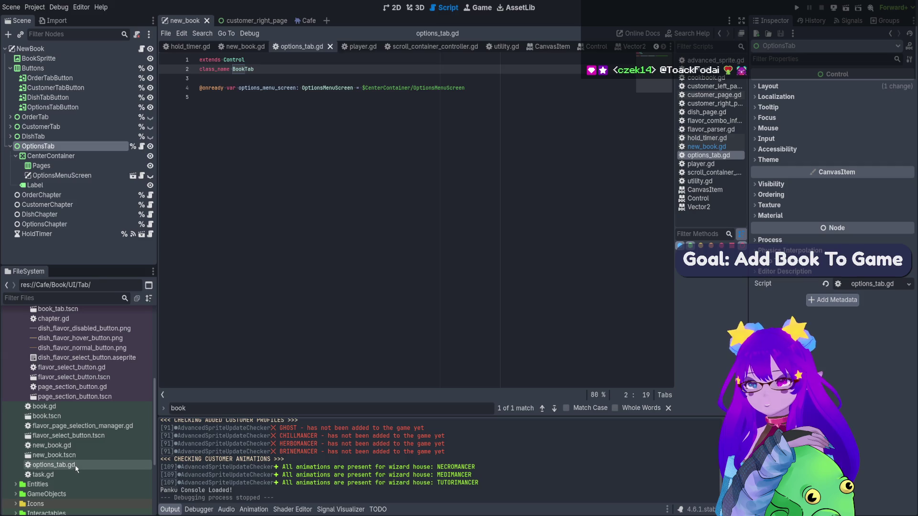
mouse_move(78, 469)
mouse_down()
mouse_move(76, 357)
mouse_move(78, 394)
mouse_move(417, 256)
mouse_up()
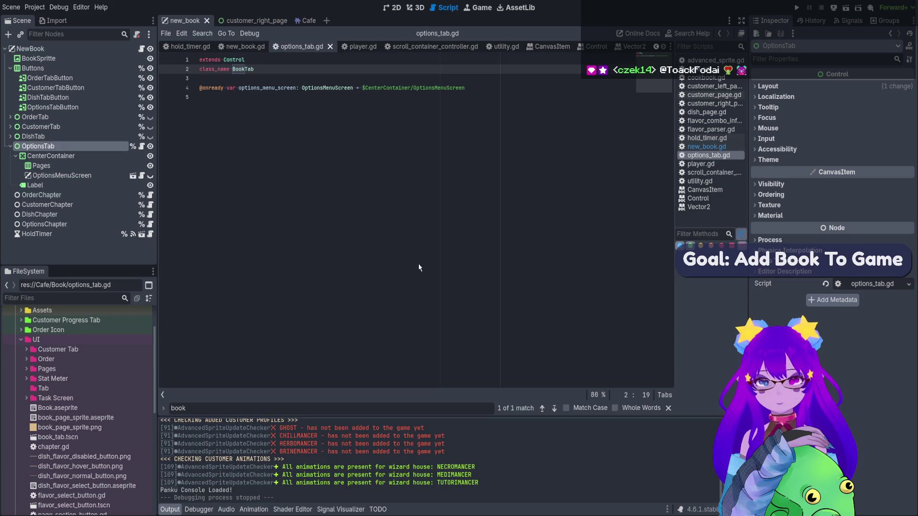
click(27, 379)
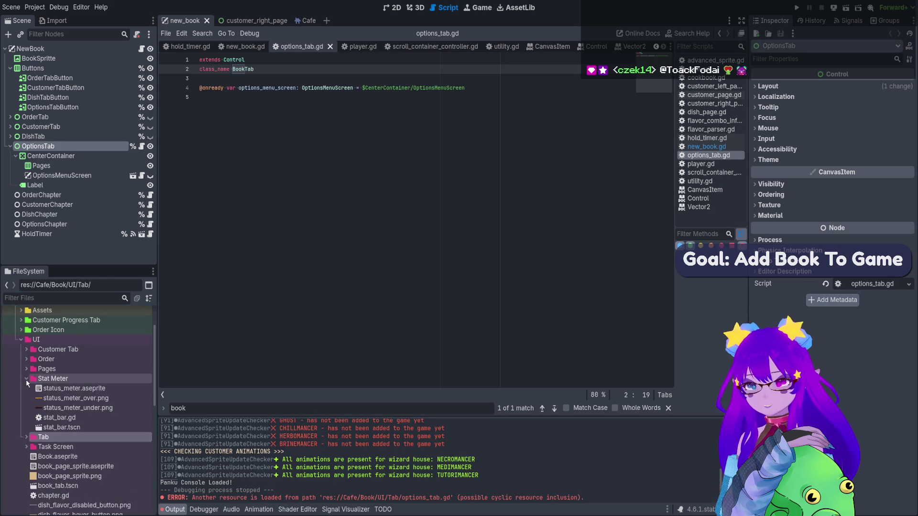
click(27, 378)
Replace book_tab.gd's contents with 'extends Control' and 'class_name BookTab'.
click(27, 388)
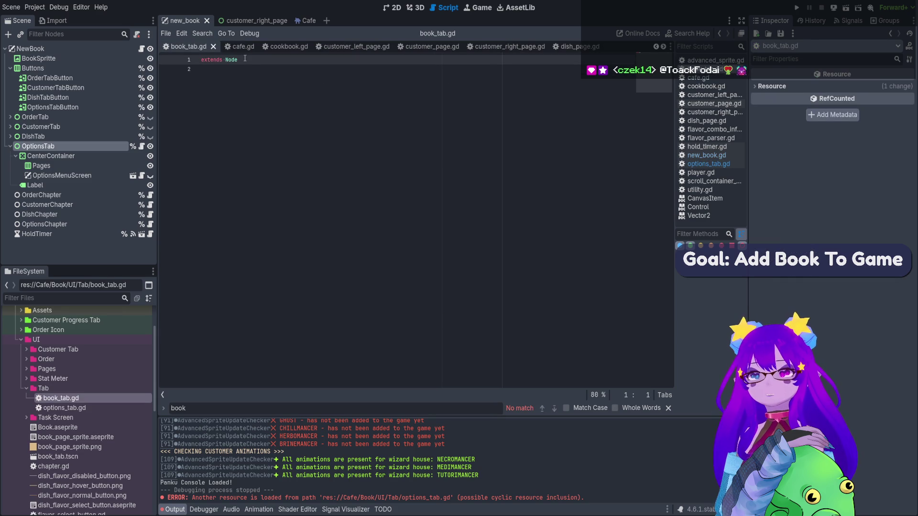
double_click(58, 409)
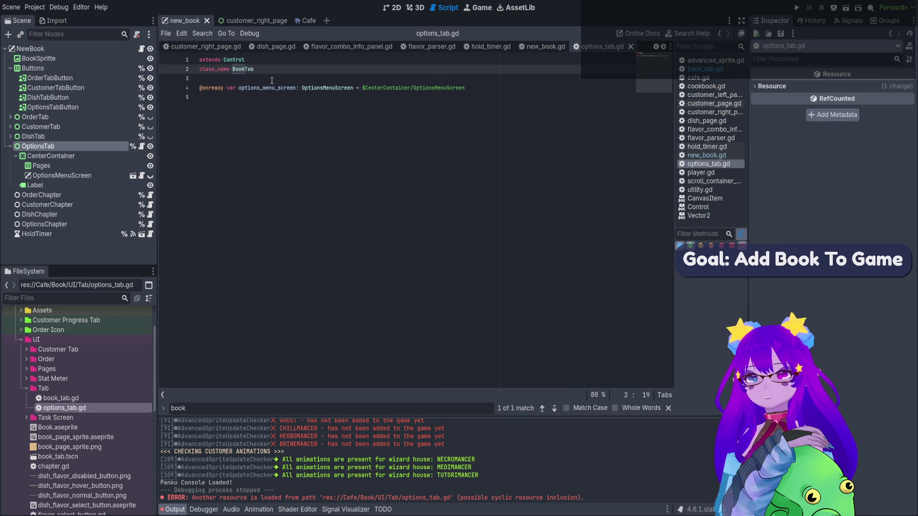
double_click(131, 398)
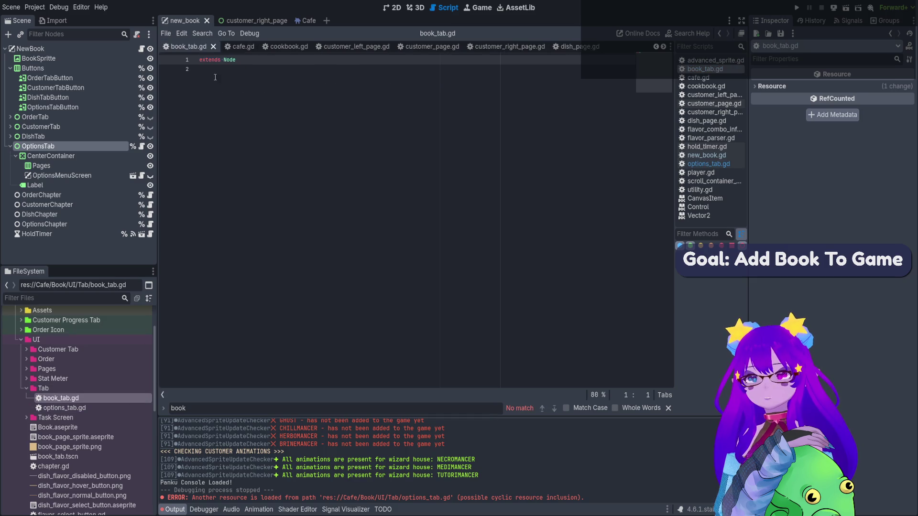
key(ctrl+a)
text(extends Control class_name BookTab)
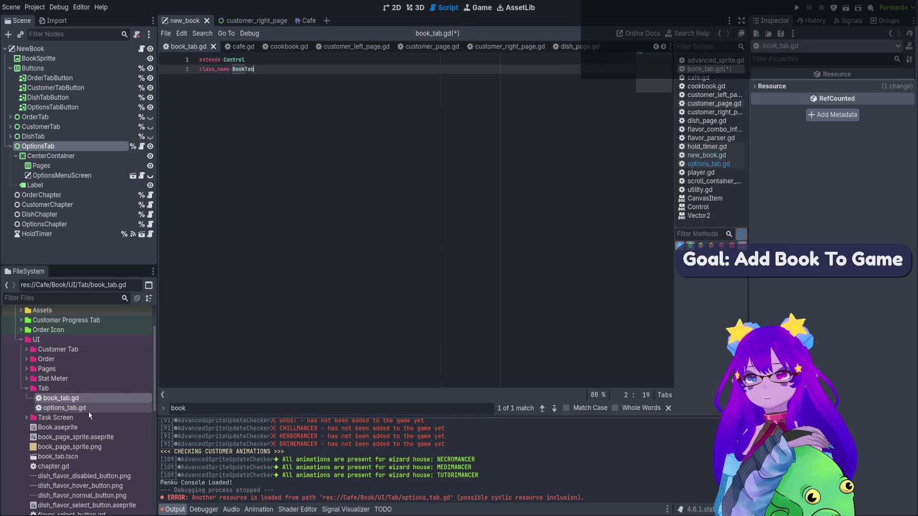
In options_tab.gd, rename the class to OptionsTab, extend BookTab, and save.
double_click(88, 410)
double_click(244, 69)
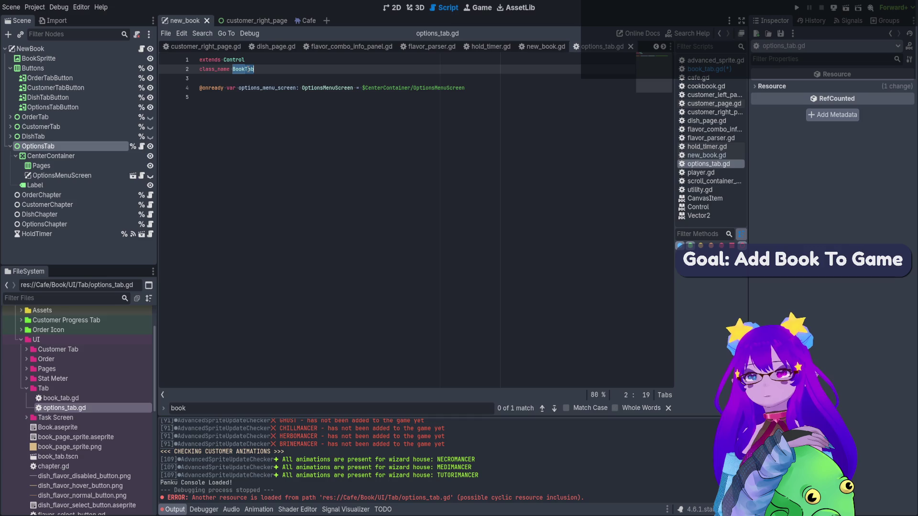
text(Options)
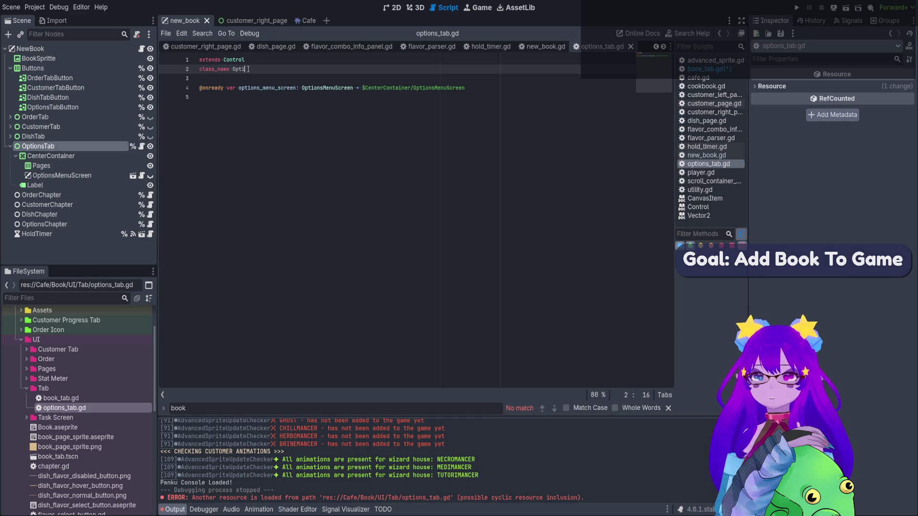
text(Tab)
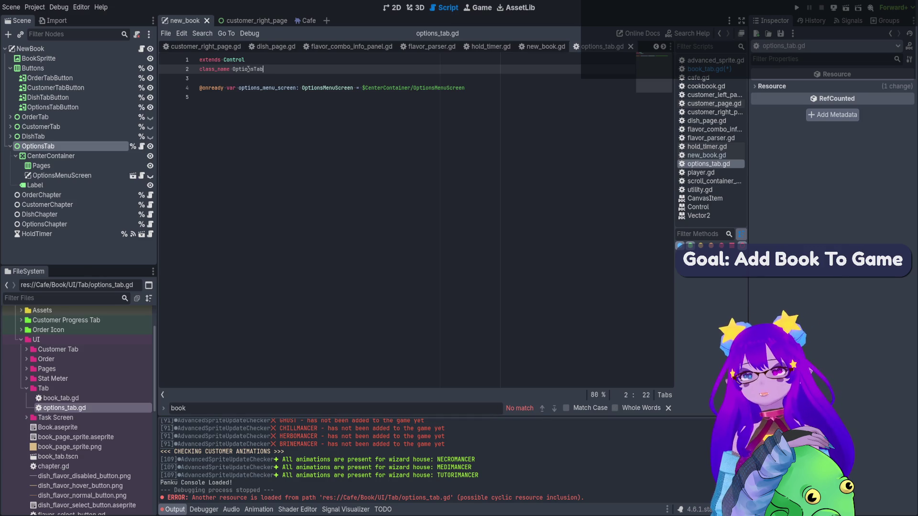
click(244, 59)
double_click(243, 59)
text(Bo)
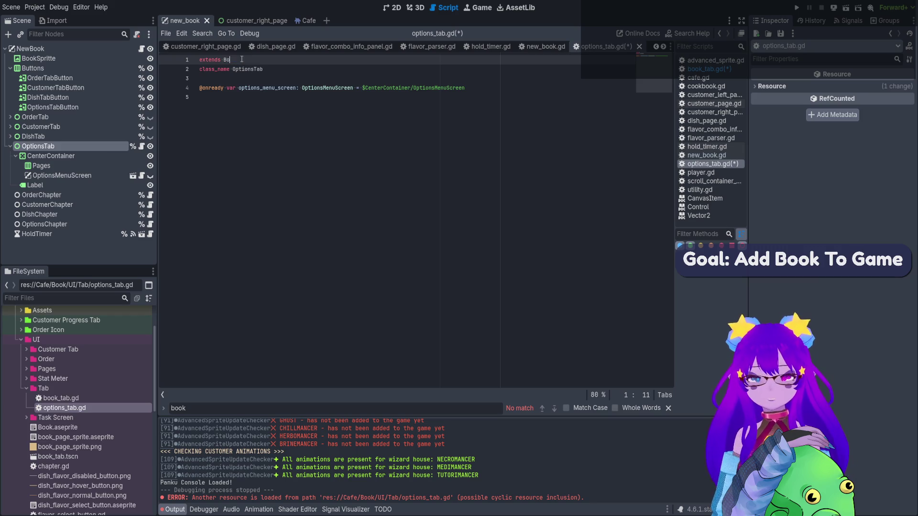
text(okTab)
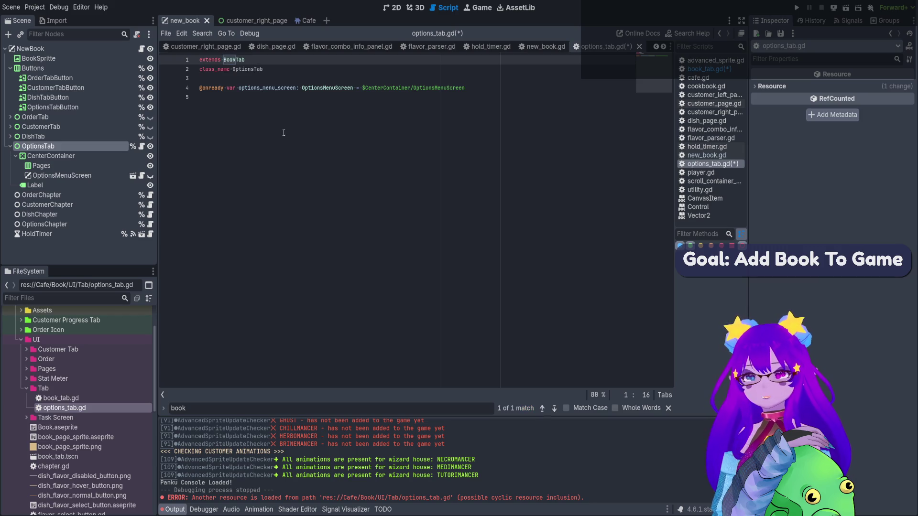
click(283, 132)
key(ctrl+s)
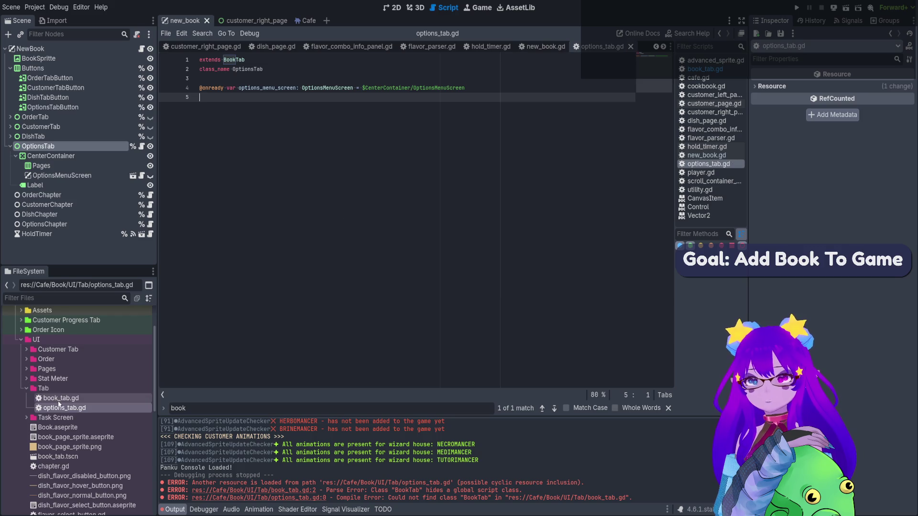
Write 'func on_opened() -> void:' with a 'pass' body on line 4 of book_tab.gd, then save.
double_click(60, 397)
click(237, 86)
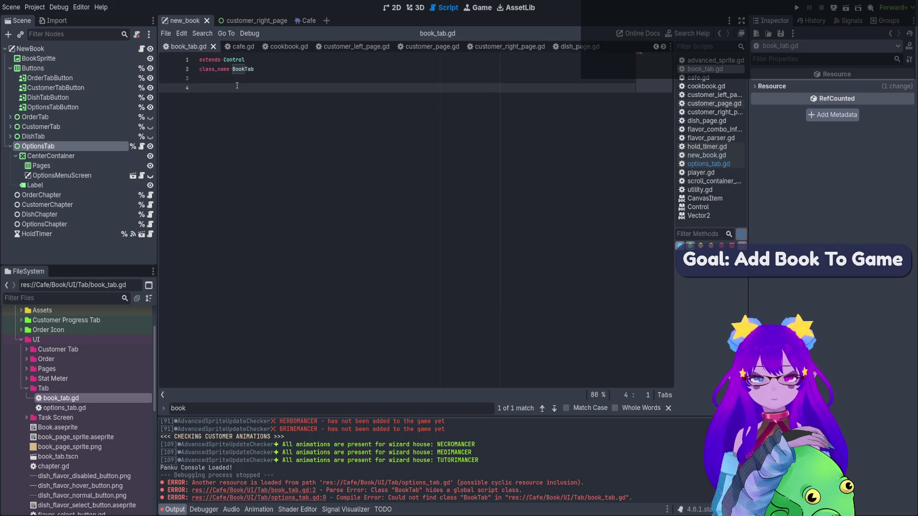
key(BackSpace)
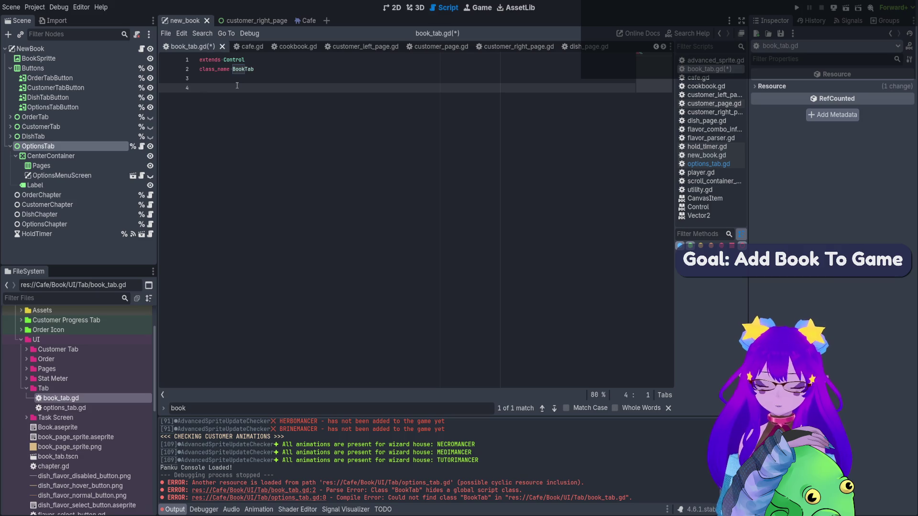
text(func )
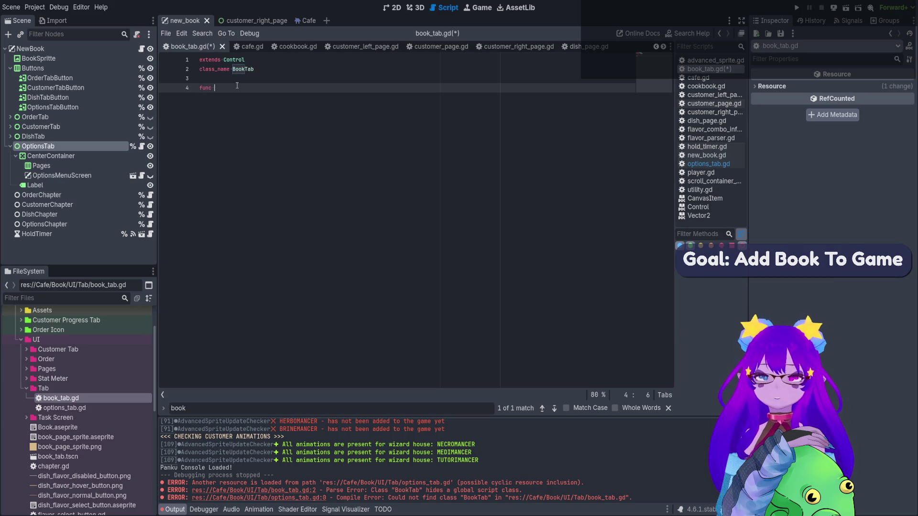
text(on_book)
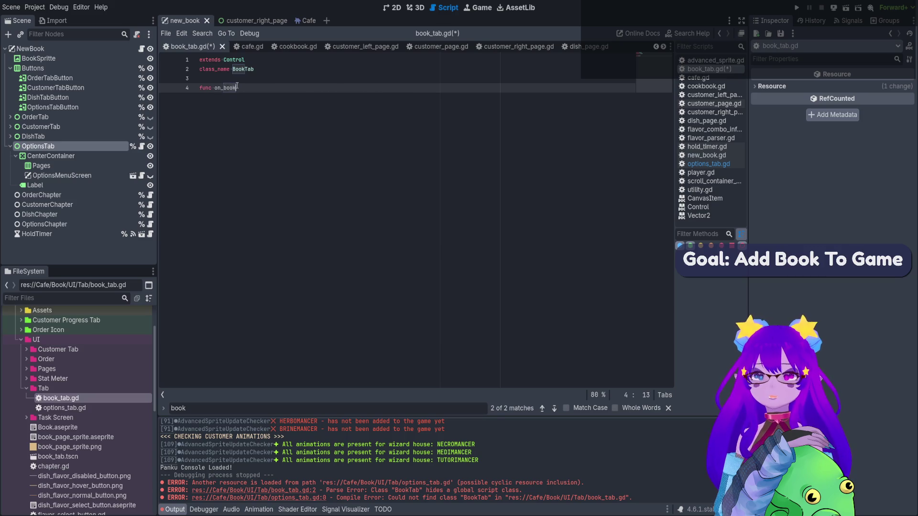
key(BackSpace)
key(BackSpace)
key(BackSpace)
key(BackSpace)
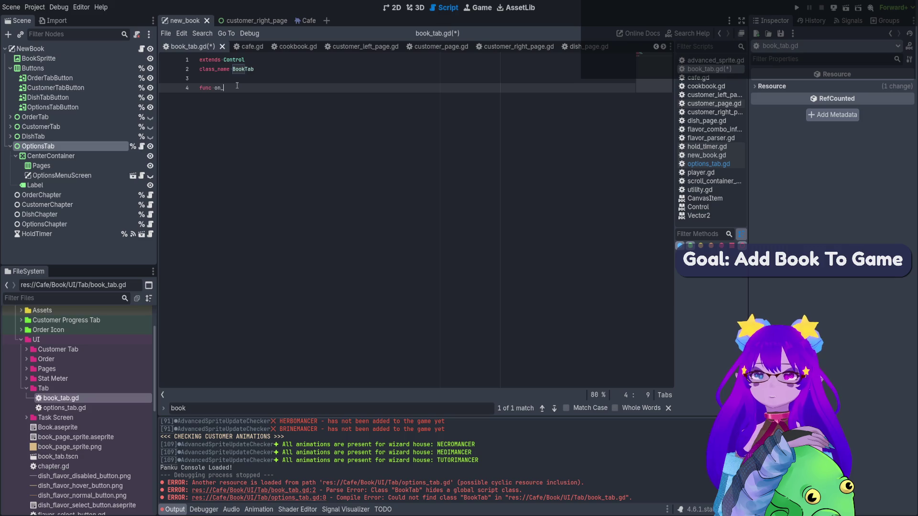
text(opened() -> )
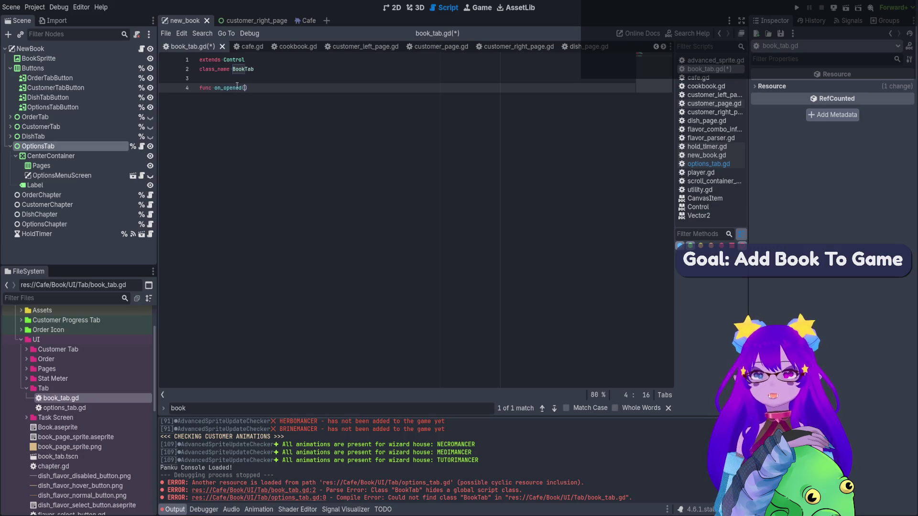
text(void:)
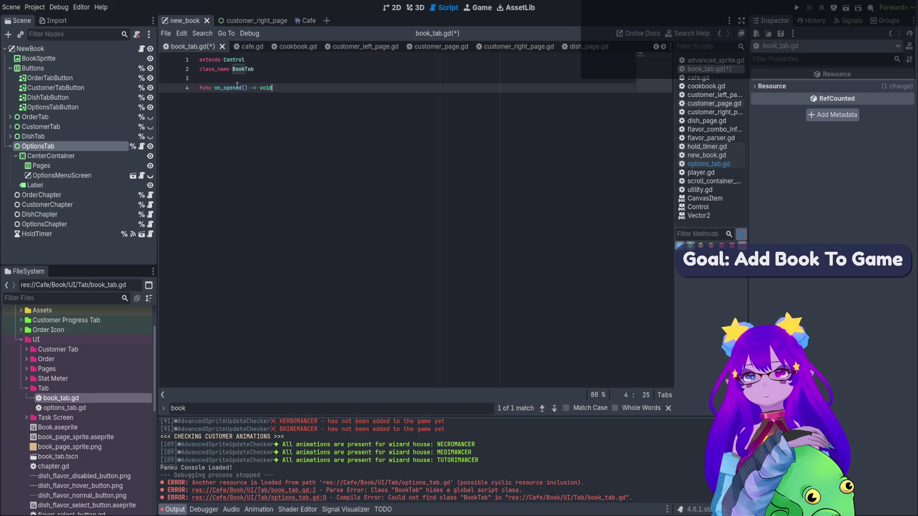
key(Return)
text(pass)
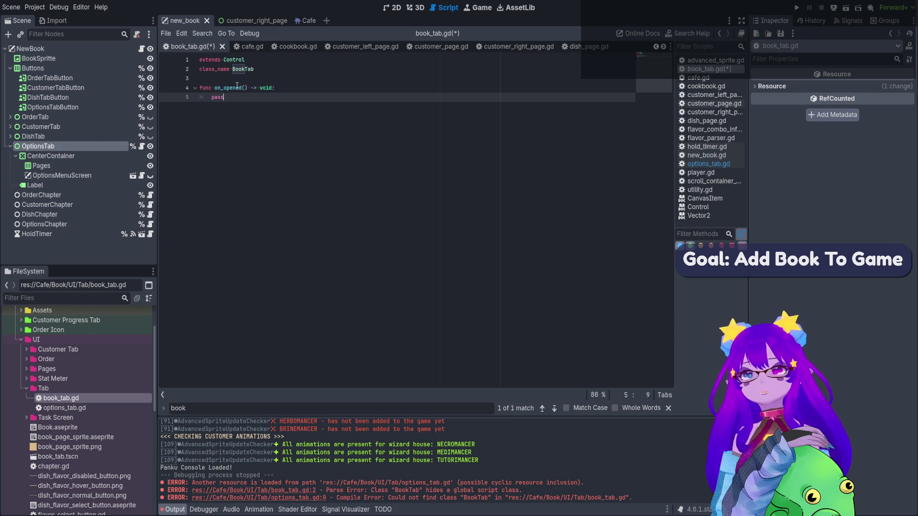
key(ctrl+s)
Attach book_tab.gd as the script of the DishTab node.
click(36, 136)
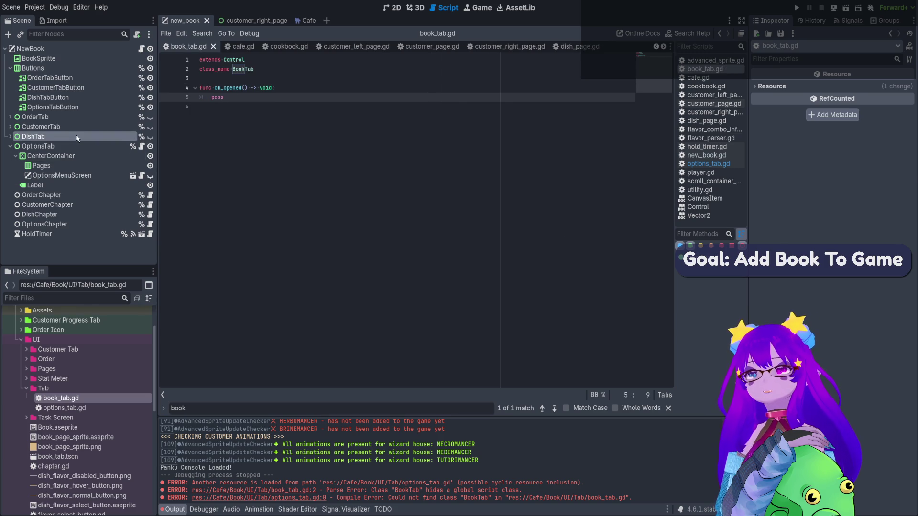
mouse_move(83, 400)
mouse_down()
mouse_move(79, 101)
mouse_move(81, 128)
mouse_up()
mouse_move(75, 401)
mouse_down()
mouse_move(58, 316)
mouse_move(70, 118)
mouse_up()
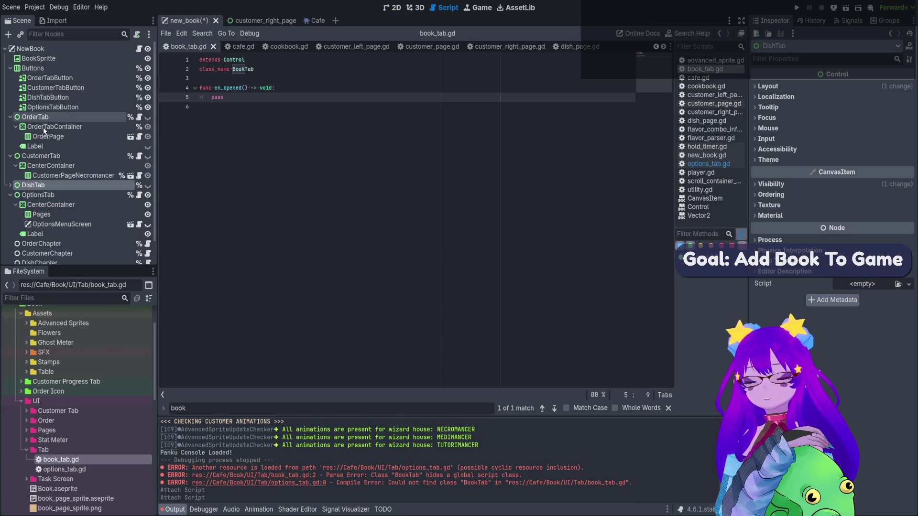
drag(65, 459, 83, 168)
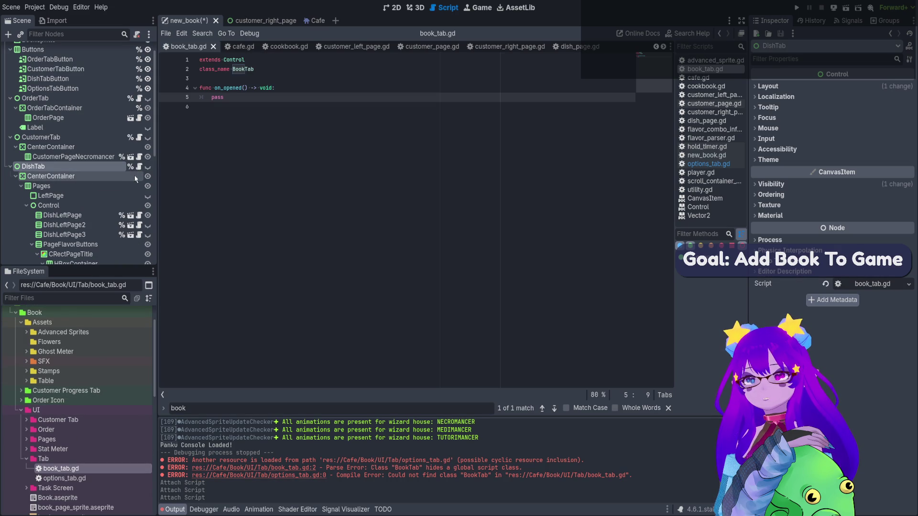
Collapse the DishTab, OrderTab and CustomerTab branches and select DishChapter.
click(10, 166)
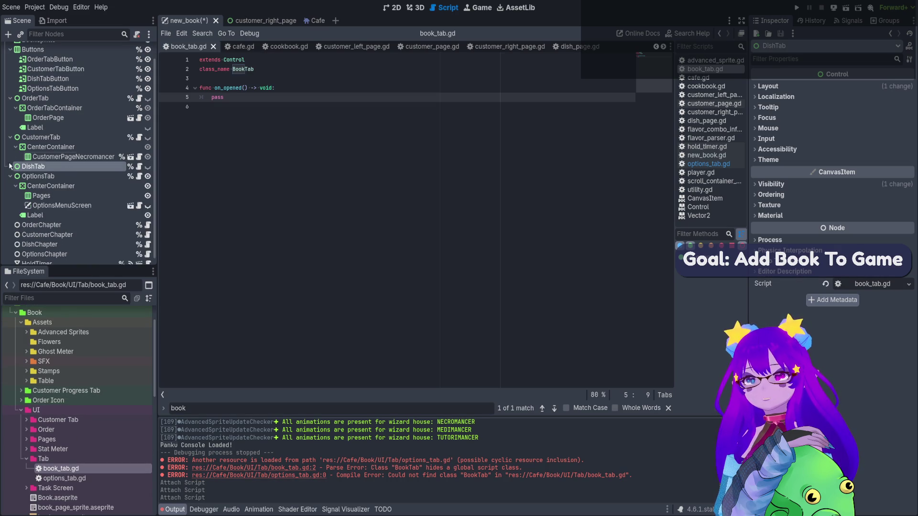
click(10, 98)
click(10, 127)
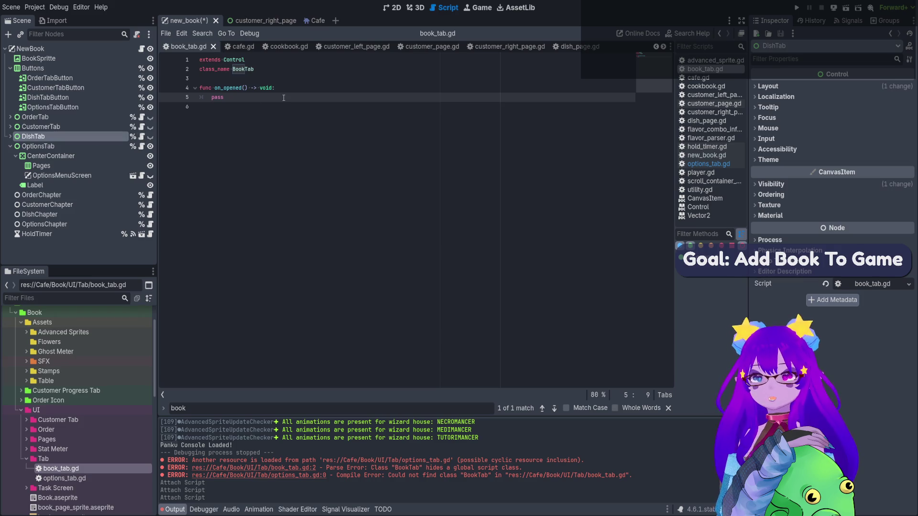
click(43, 214)
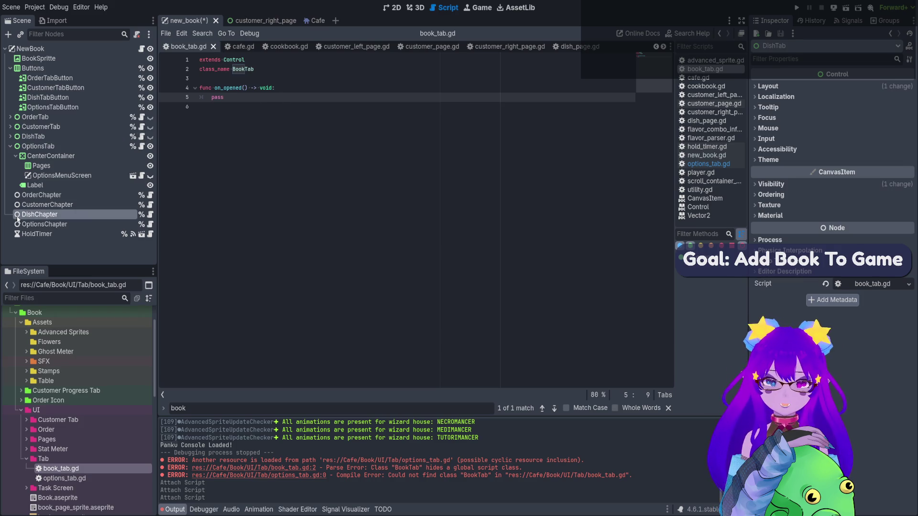
Retype the exported tab variable on line 5 of chapter.gd from Control to BookTab, then save.
click(150, 215)
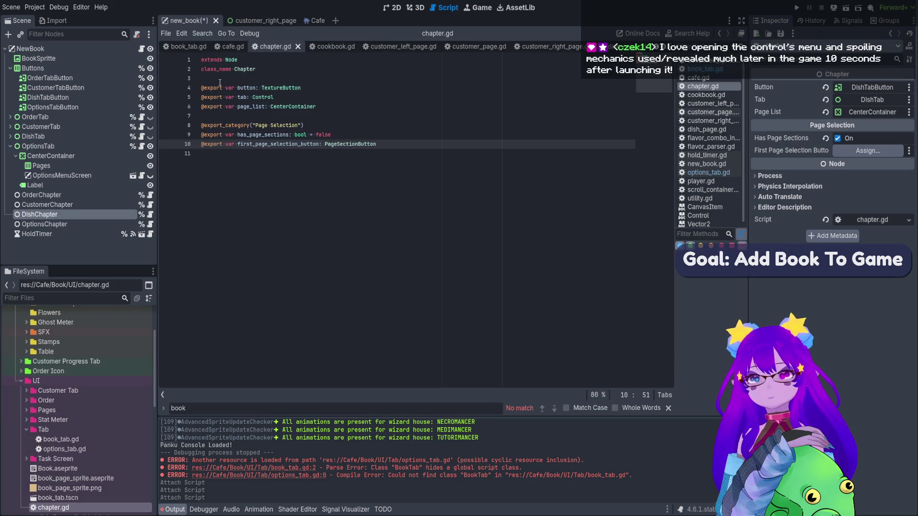
double_click(240, 97)
click(264, 97)
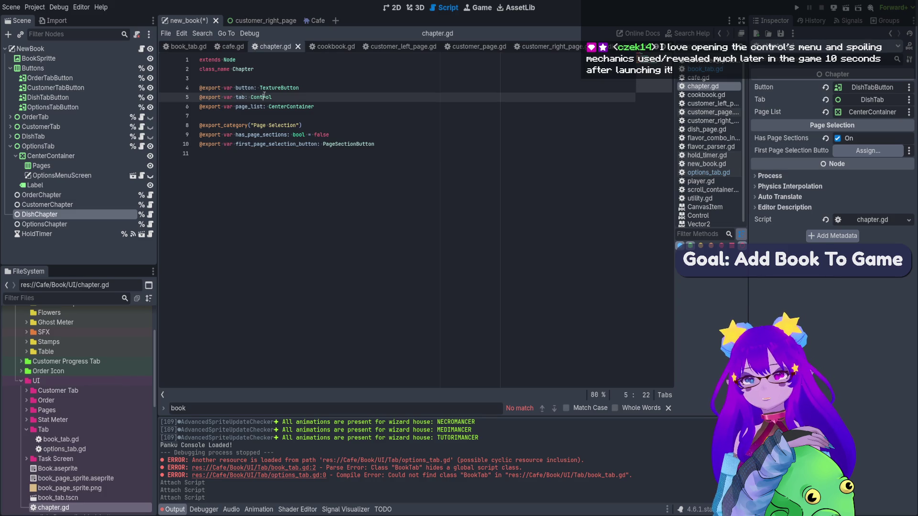
double_click(264, 97)
text(Book)
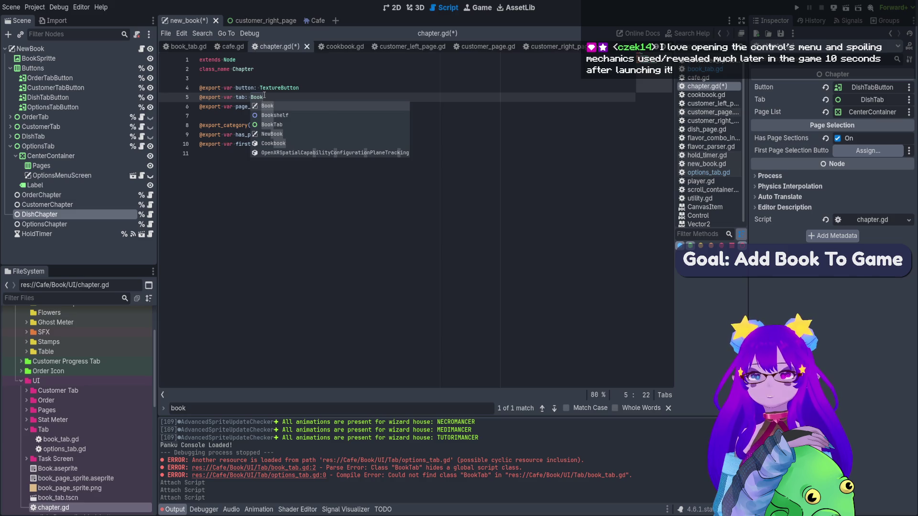
text(Tab)
click(264, 106)
key(ctrl+s)
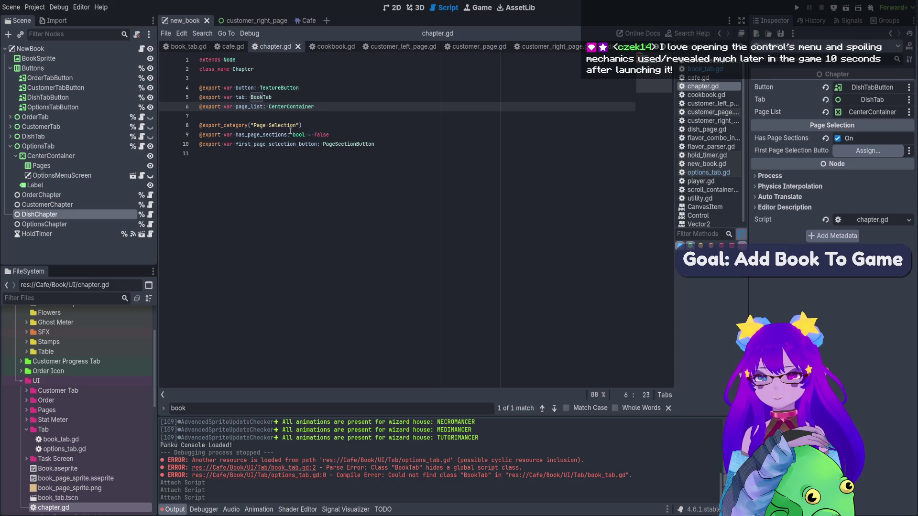
key(ctrl+s)
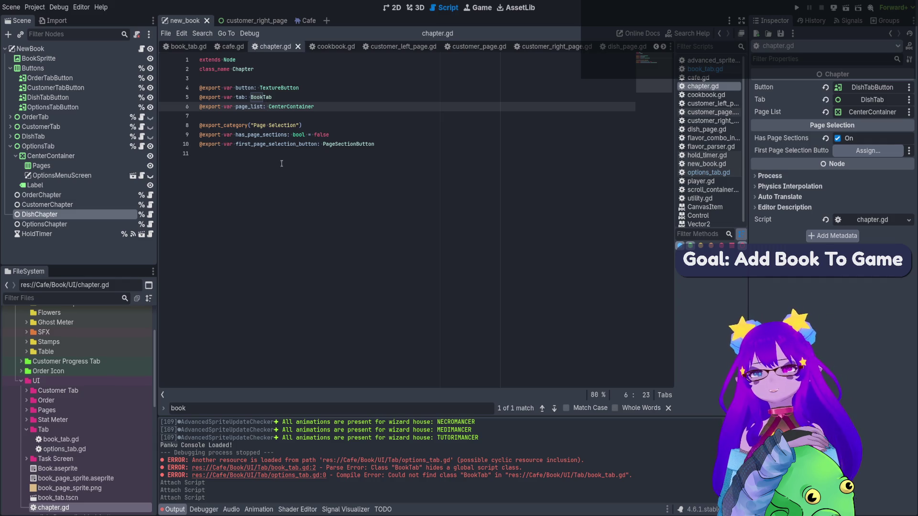
Switch to new_book.gd and scroll through its code.
click(141, 48)
scroll(285, 198, down, 3)
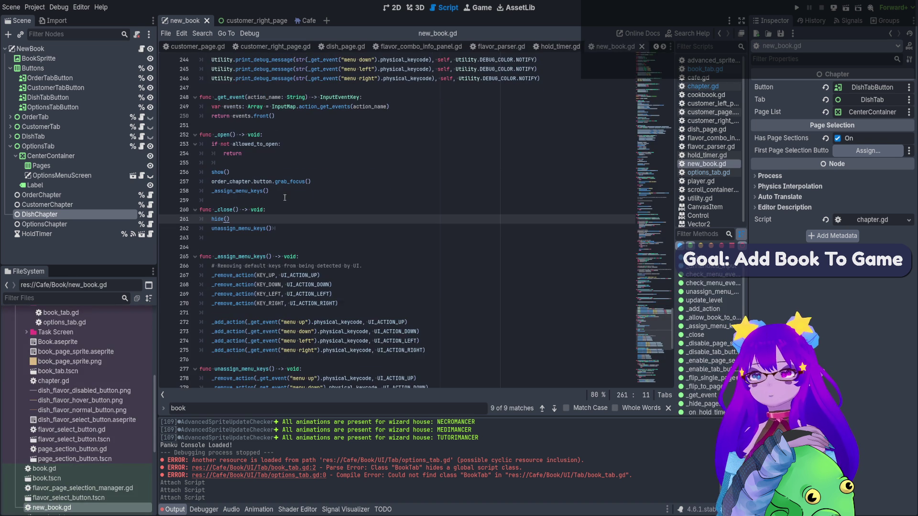
scroll(461, 253, down, 3)
scroll(462, 253, down, 10)
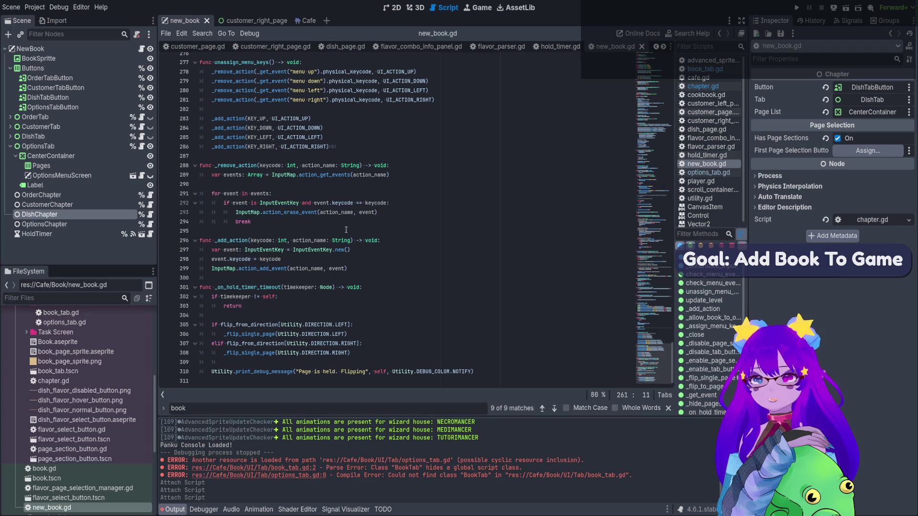
scroll(345, 229, up, 5)
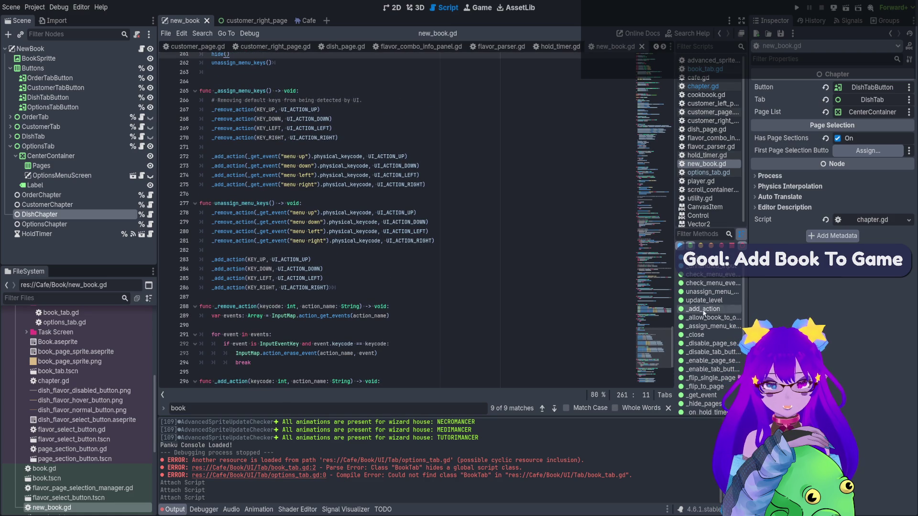
Jump to _disable_tab_buttons, then scroll up to review _set_tabs and the setup code.
click(712, 356)
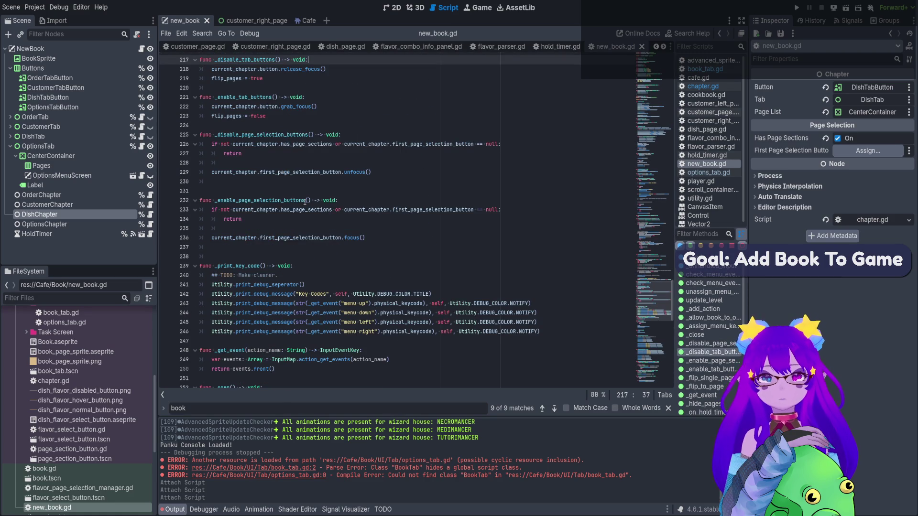
scroll(305, 202, up, 4)
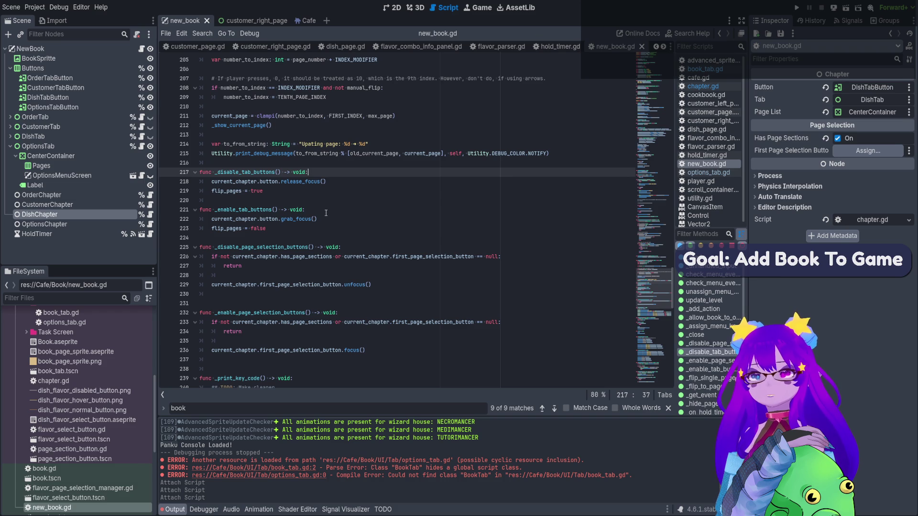
scroll(244, 237, up, 11)
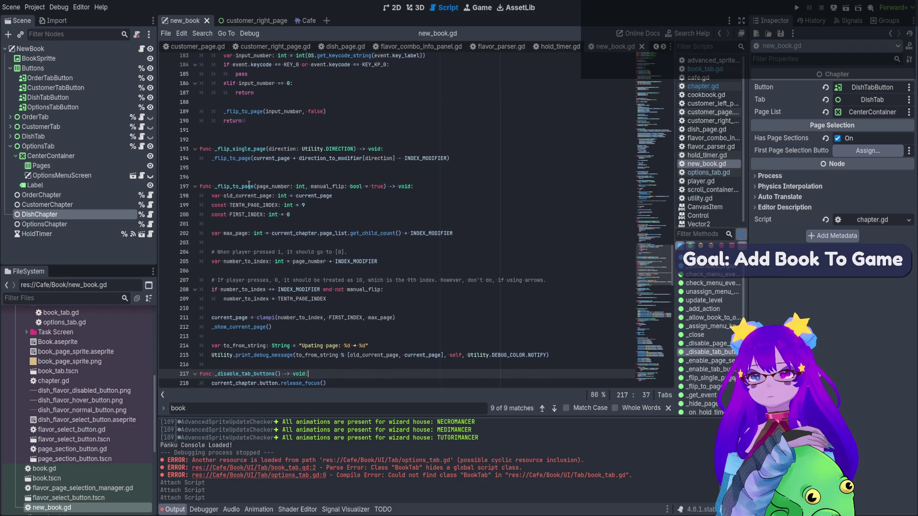
scroll(249, 185, up, 9)
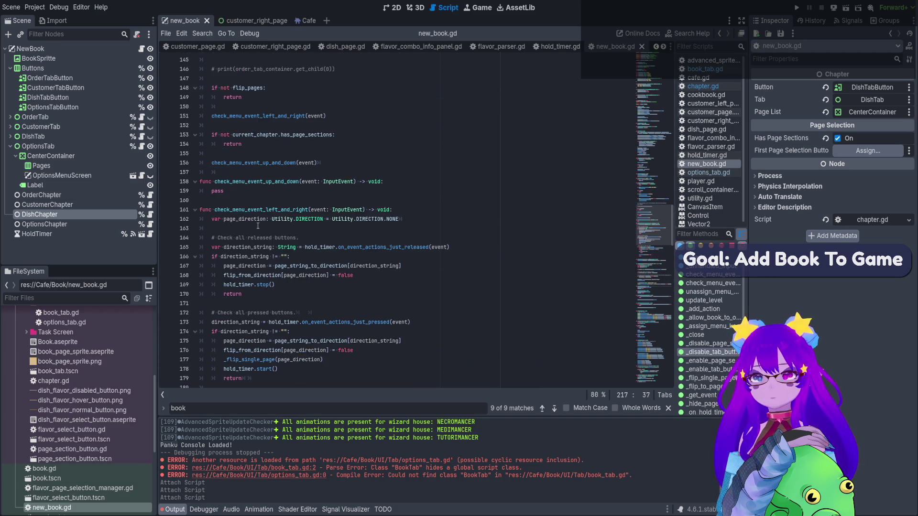
scroll(258, 226, up, 15)
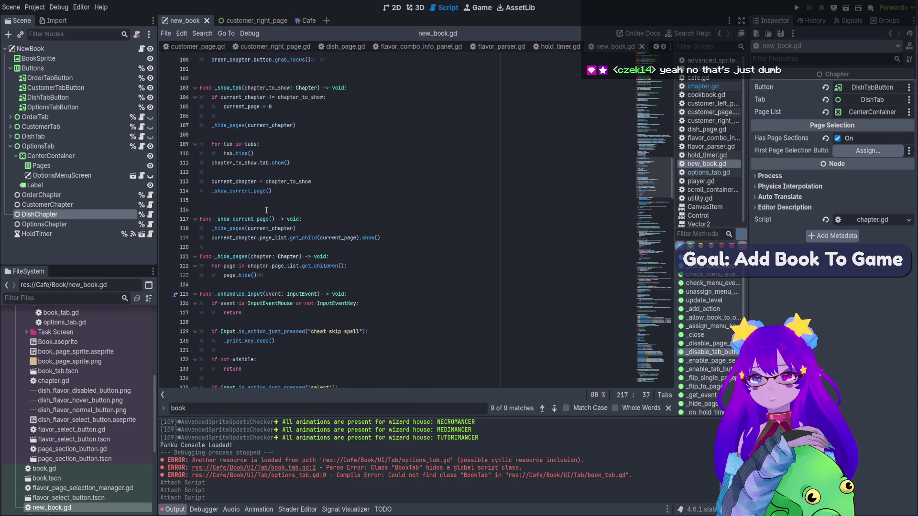
scroll(266, 210, up, 4)
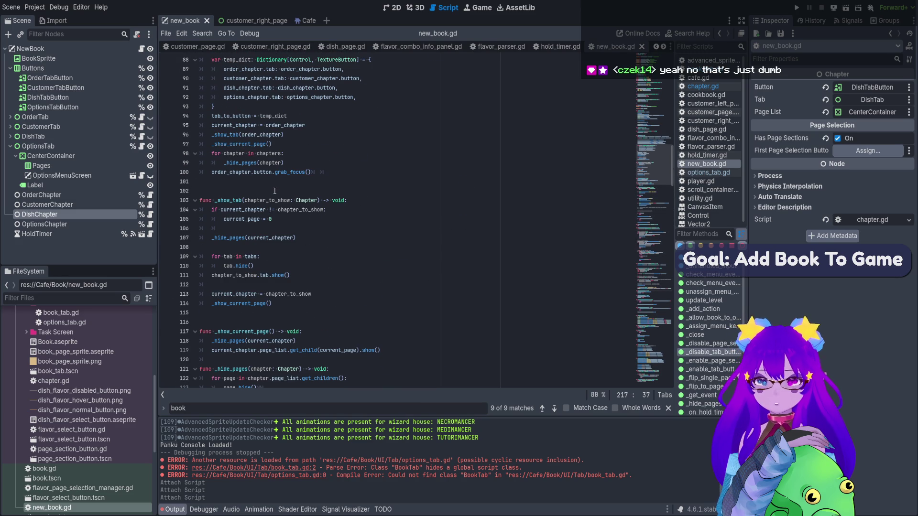
scroll(316, 200, up, 4)
click(262, 88)
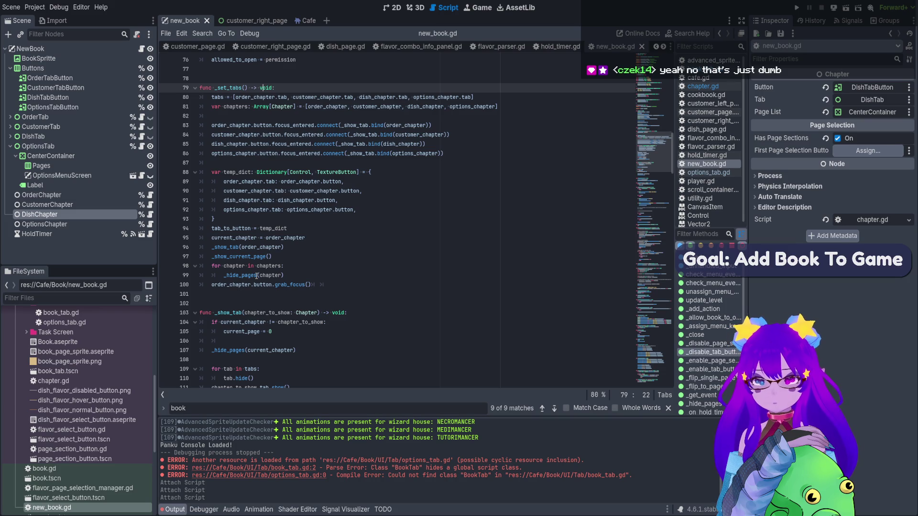
scroll(257, 276, down, 3)
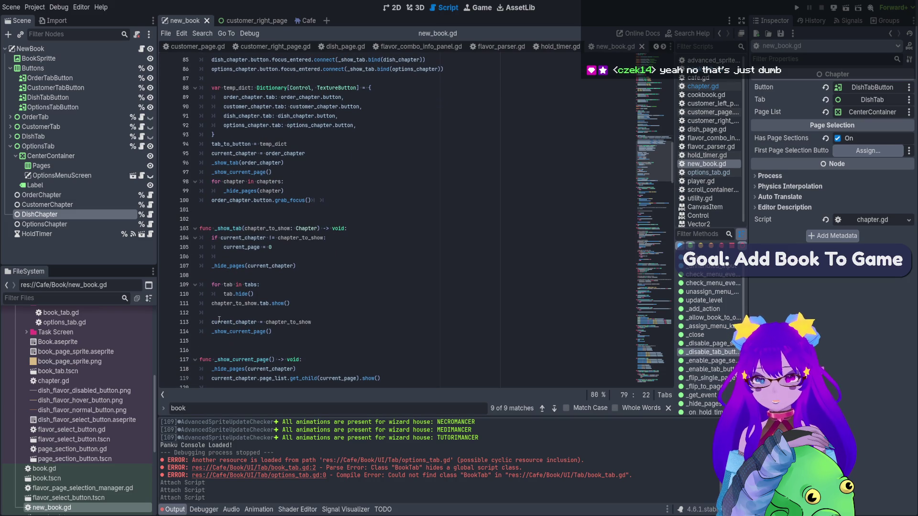
click(277, 173)
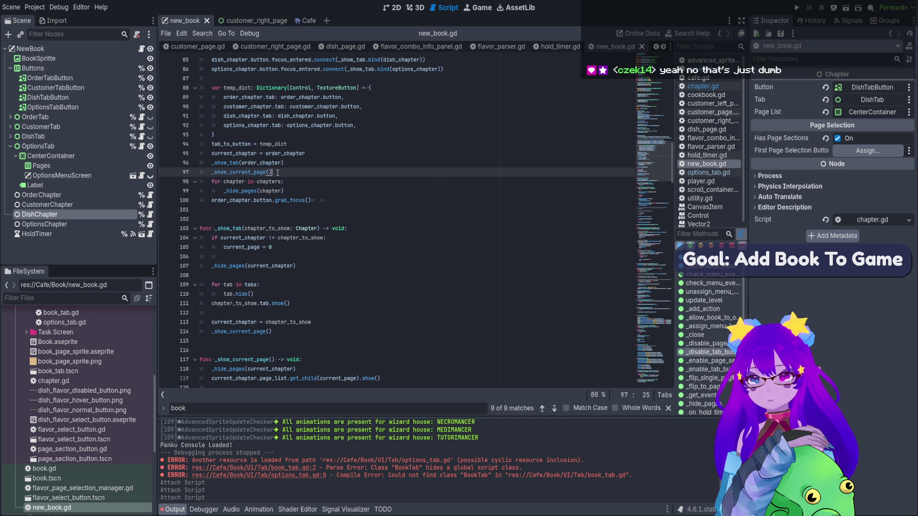
Add current_chapter.tab.on_opened() after _show_current_page() in _show_tab, then save new_book.gd.
click(283, 335)
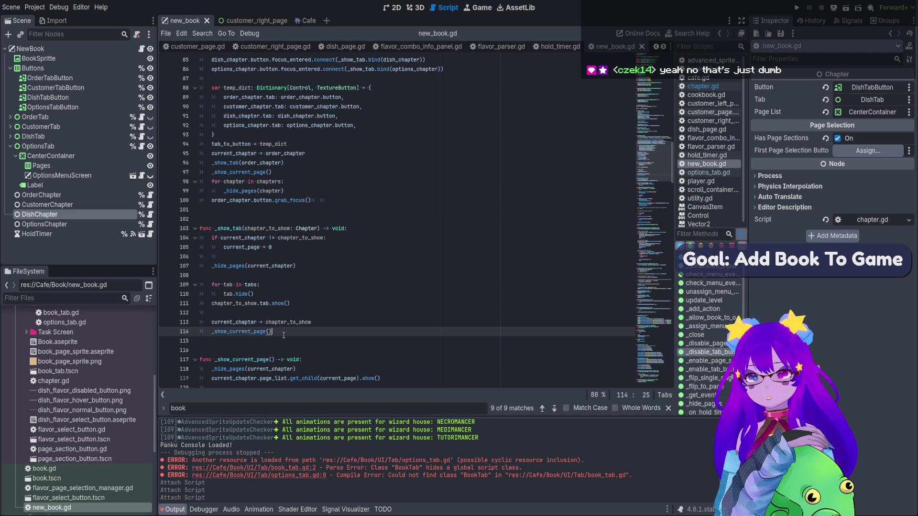
key(Return)
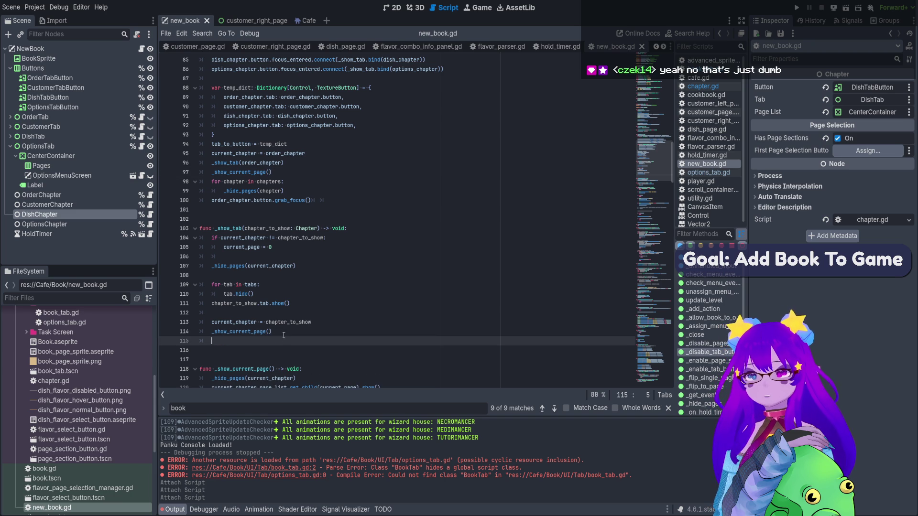
text(current_chapter)
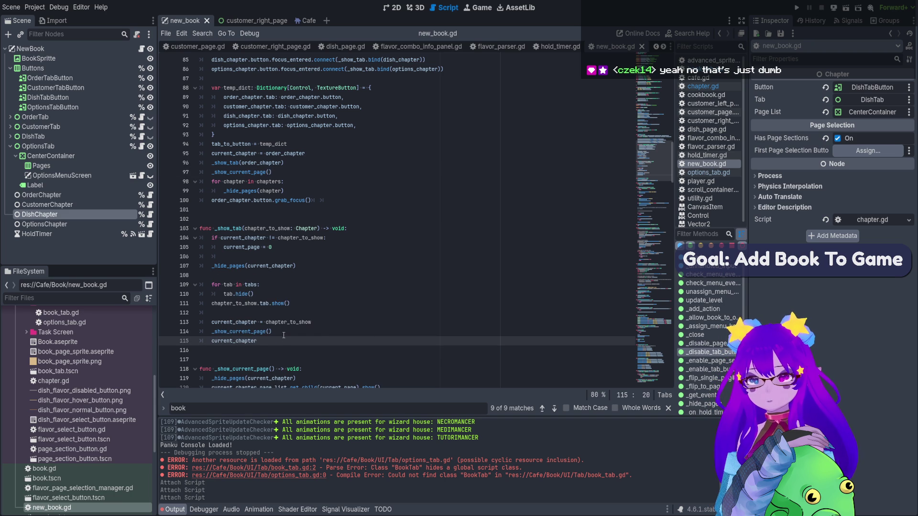
text(.tab.)
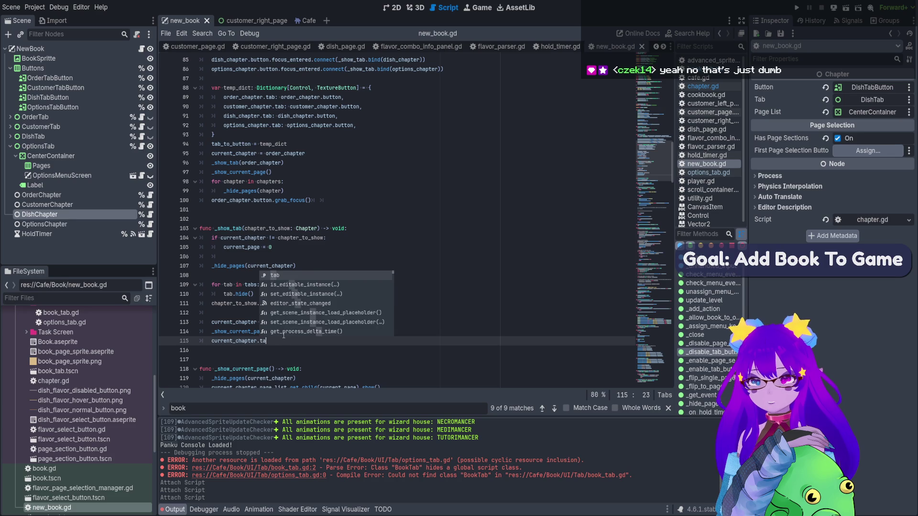
key(Return)
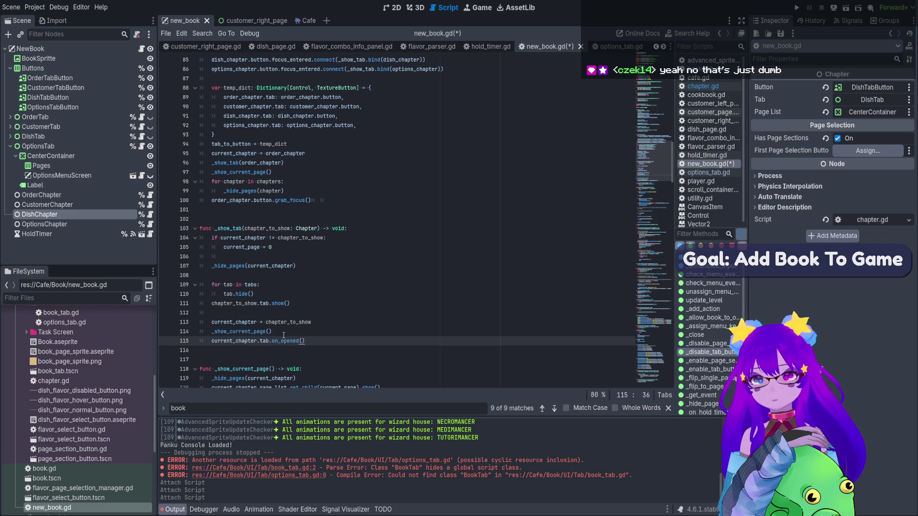
click(319, 347)
click(315, 341)
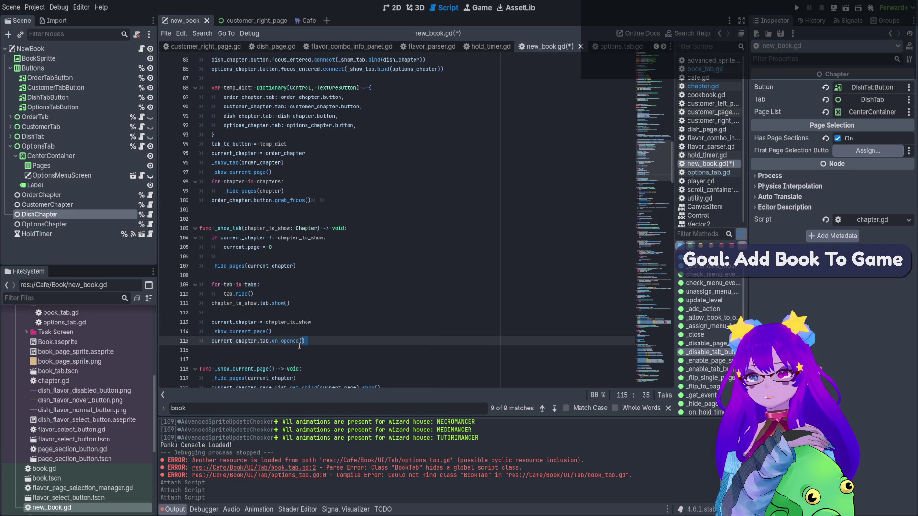
drag(318, 341, 213, 343)
click(327, 336)
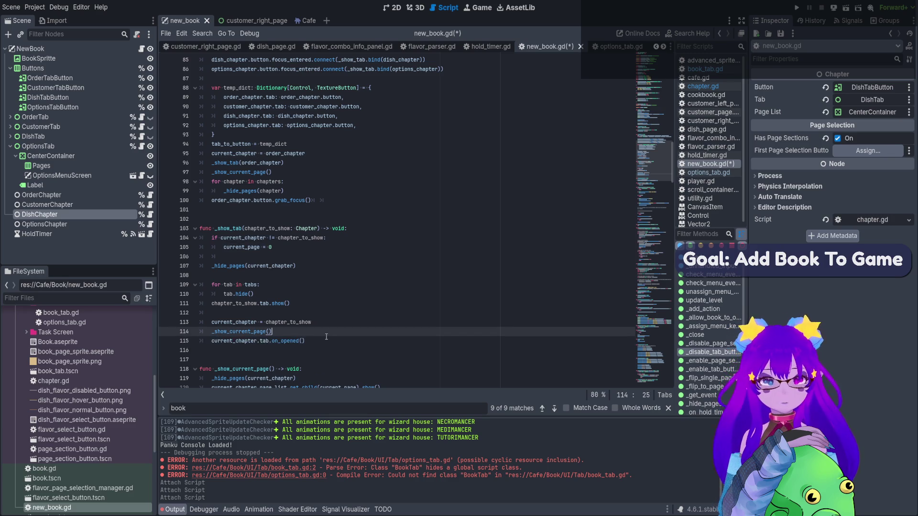
key(ctrl+s)
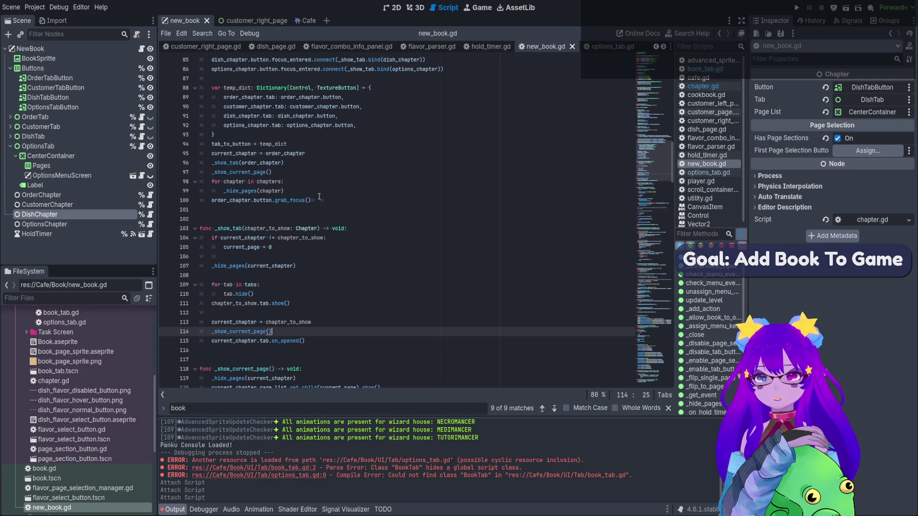
scroll(256, 187, up, 4)
click(260, 125)
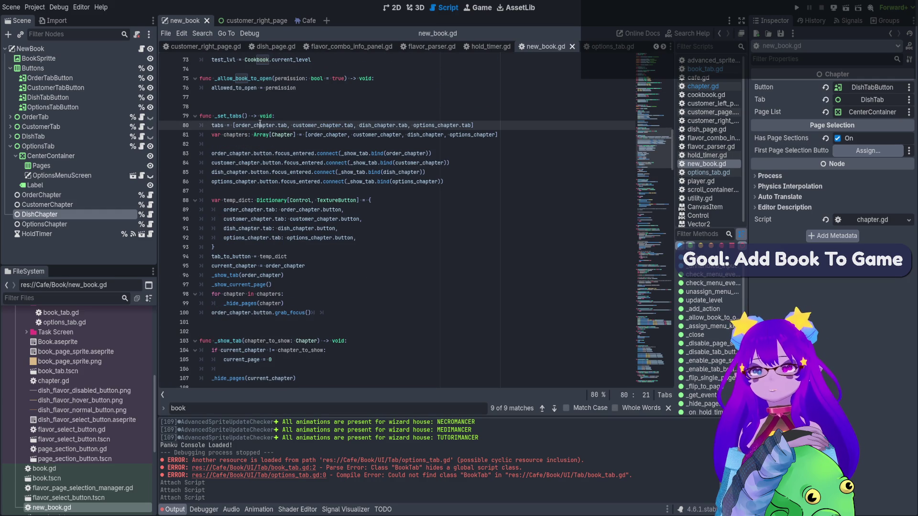
scroll(276, 166, up, 8)
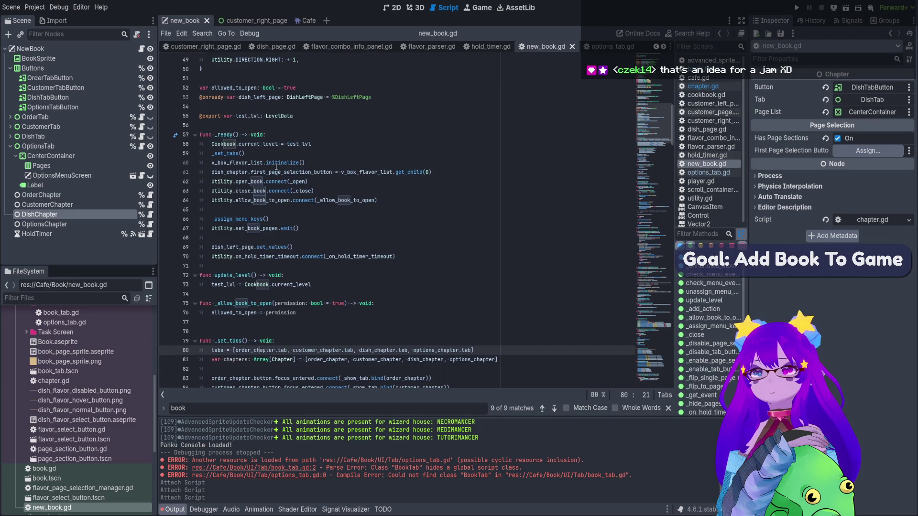
scroll(275, 168, down, 18)
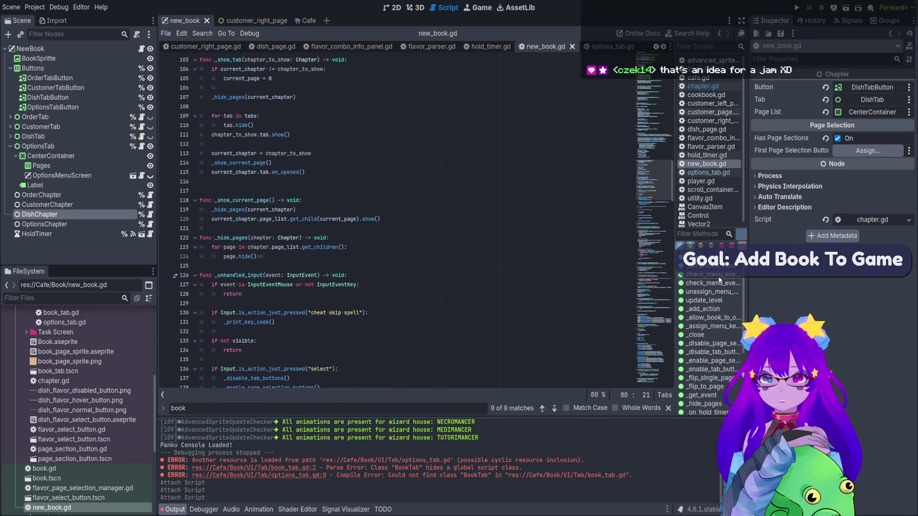
click(708, 266)
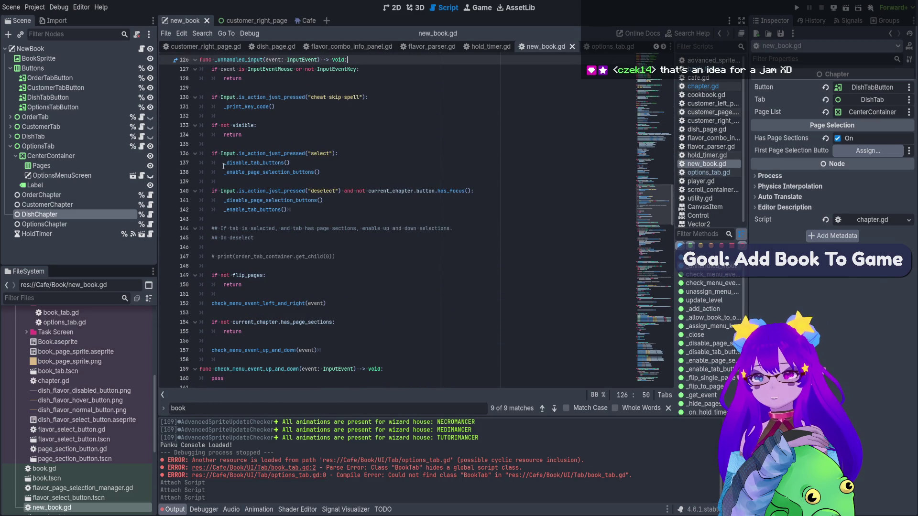
click(264, 153)
click(286, 106)
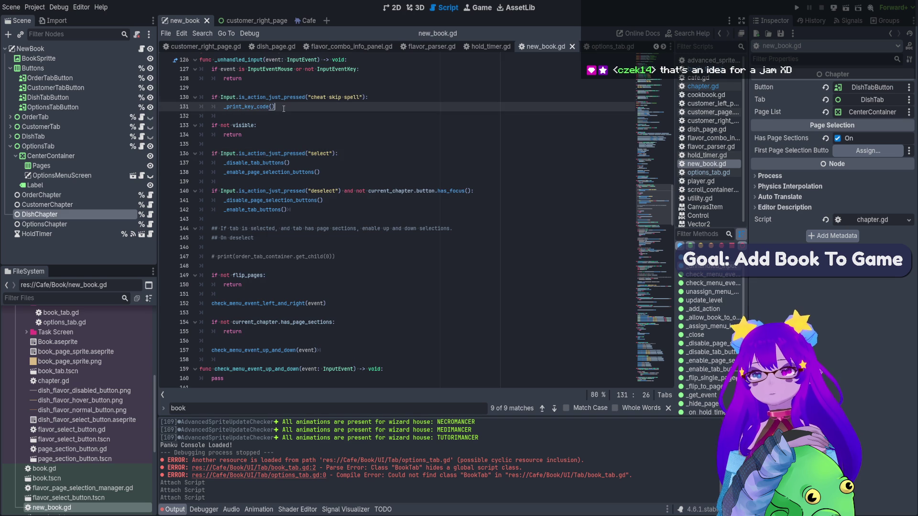
scroll(286, 138, down, 2)
click(282, 266)
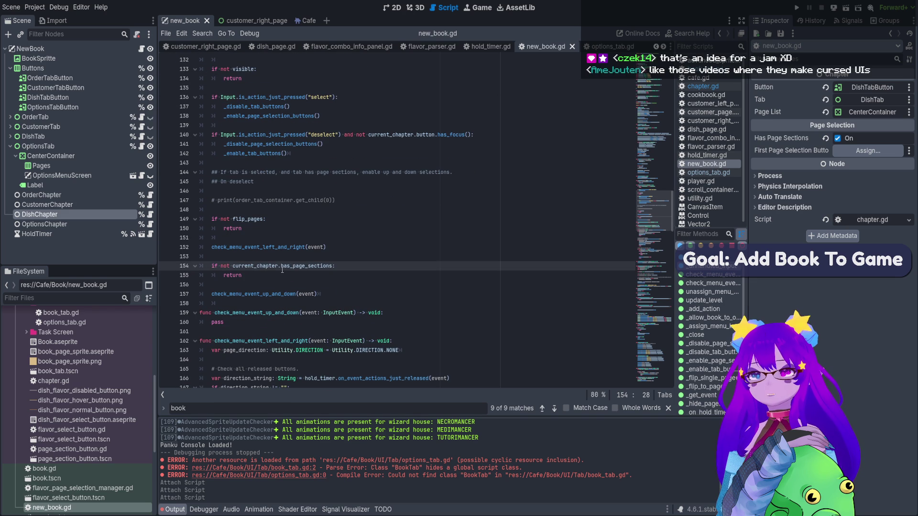
scroll(301, 174, up, 5)
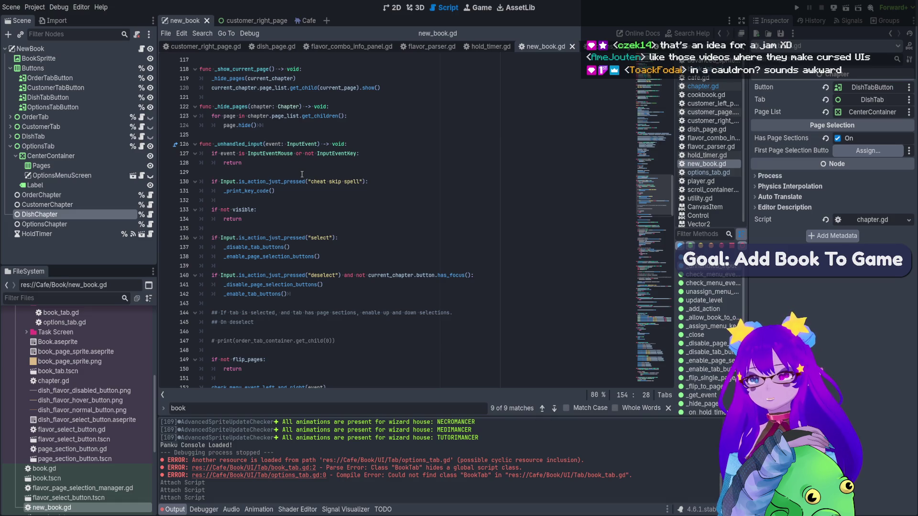
scroll(301, 174, down, 2)
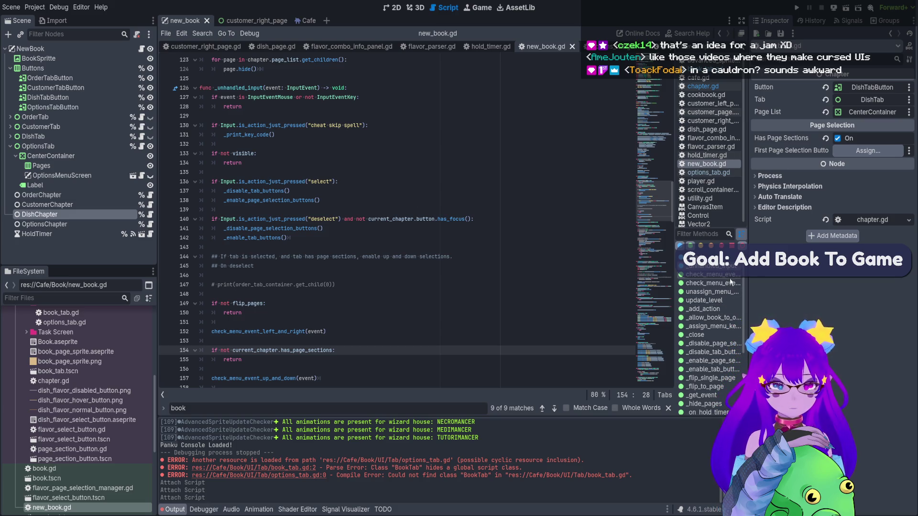
Filter the method list by 'tab' and jump to the _set_tabs function.
click(711, 233)
text(tab)
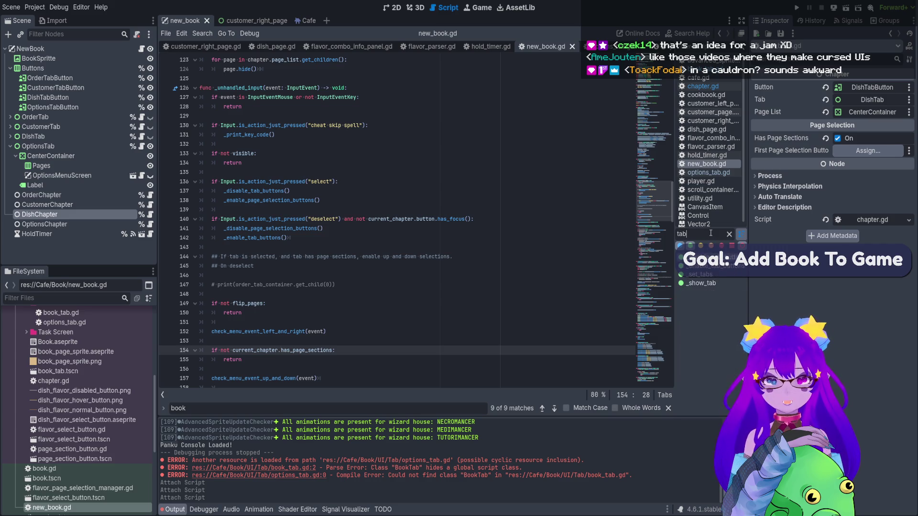
click(726, 268)
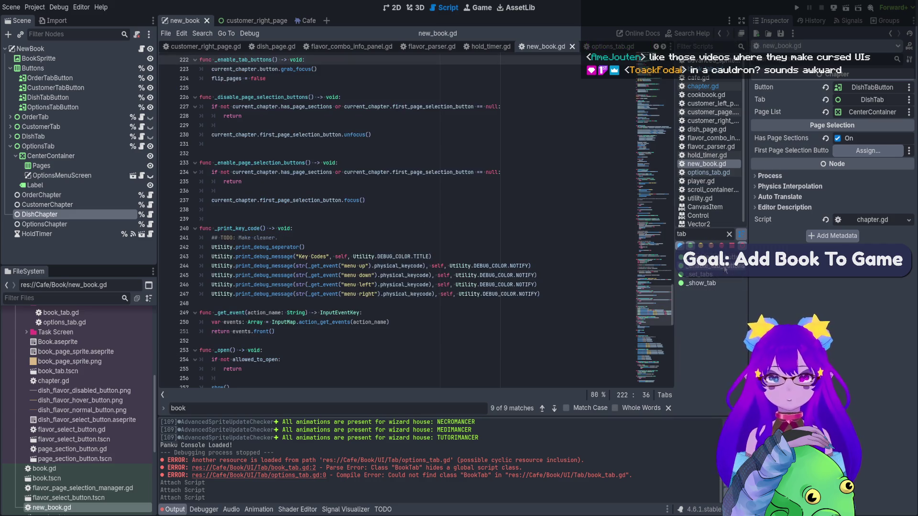
click(700, 274)
scroll(235, 90, up, 1)
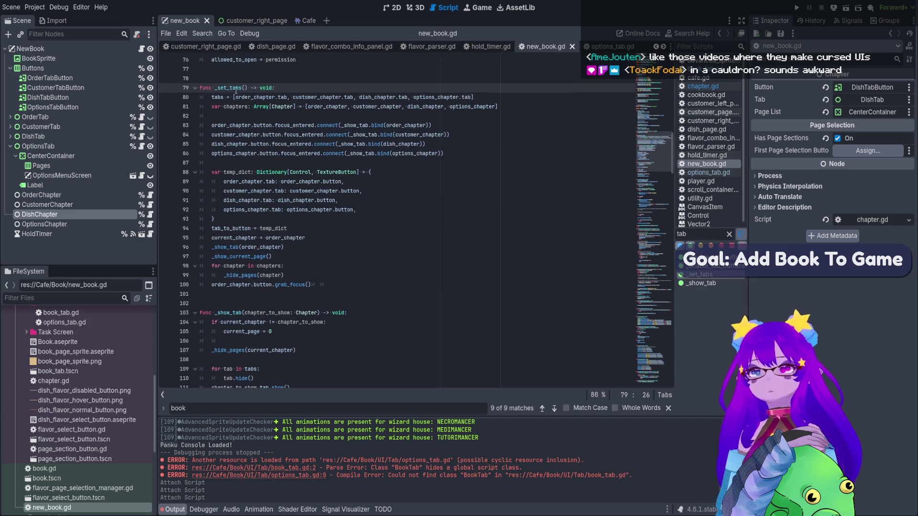
Search for _set_tabs to find its call in _ready and its definition, then clear the method filter.
double_click(236, 88)
key(ctrl+f)
click(542, 409)
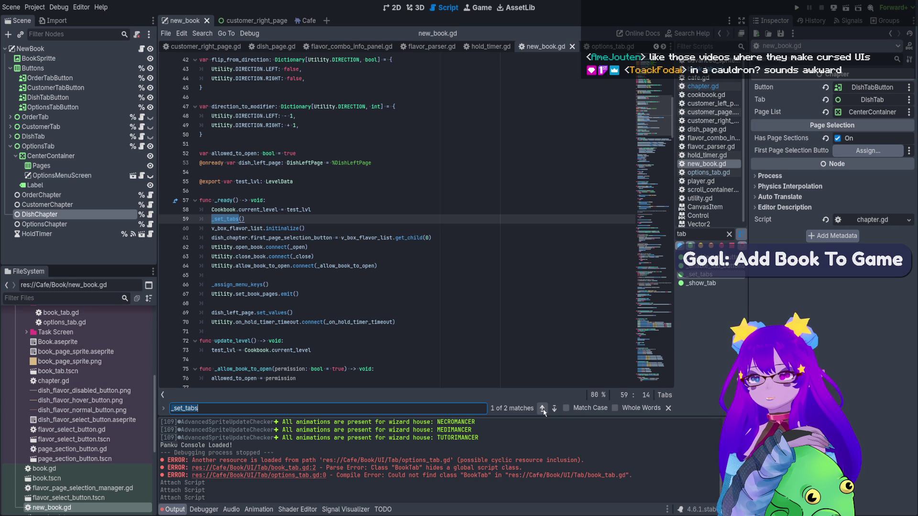
click(542, 409)
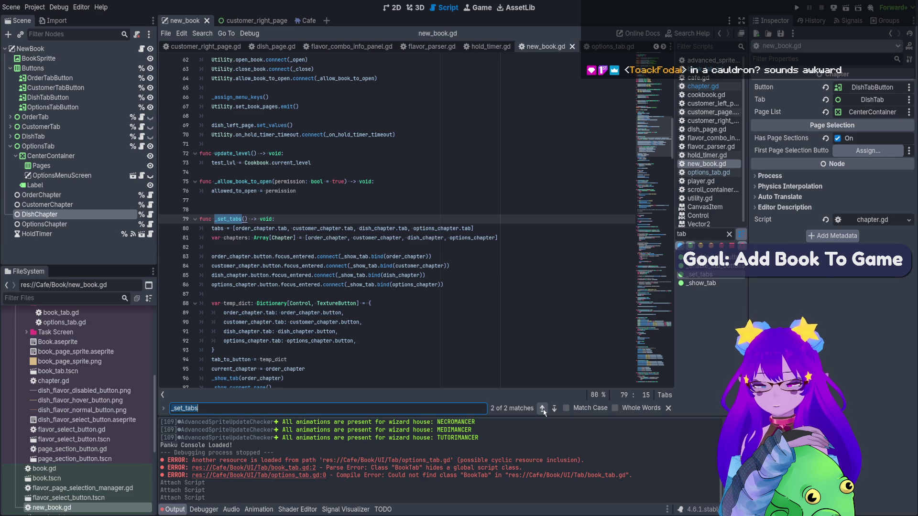
scroll(350, 337, down, 3)
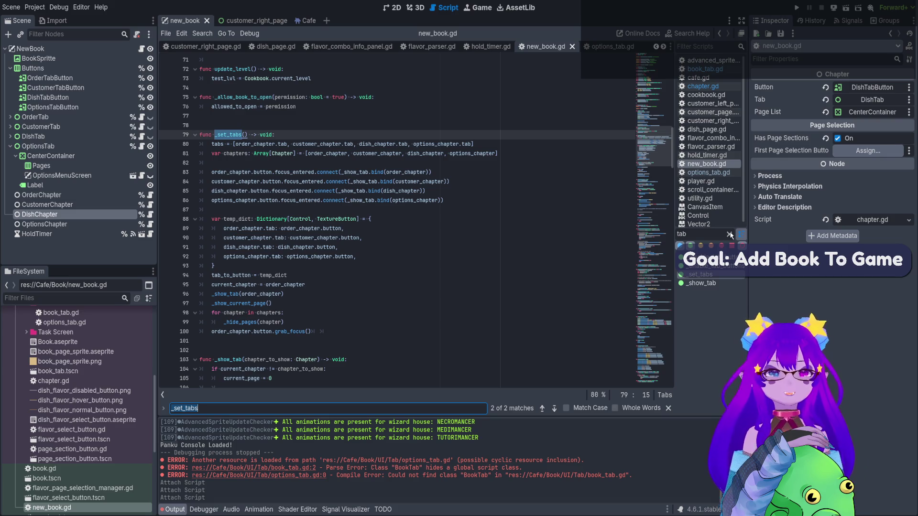
click(729, 235)
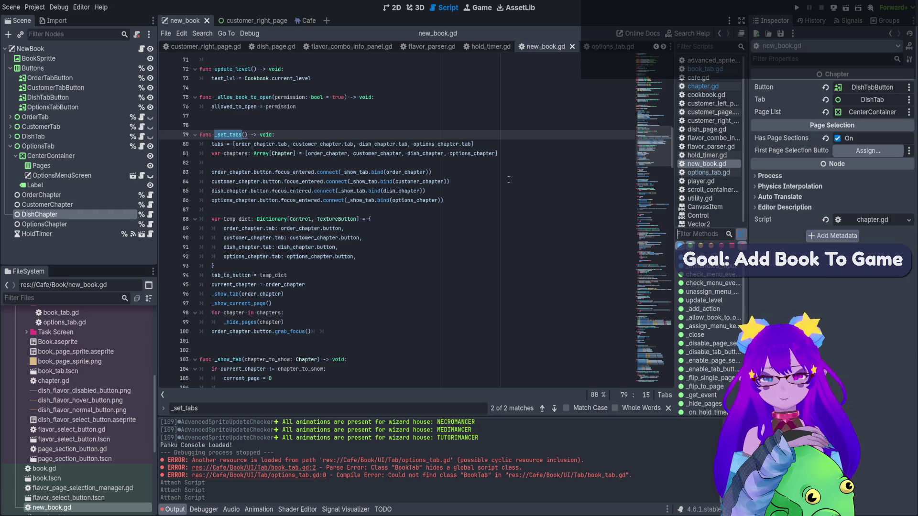
scroll(734, 316, down, 5)
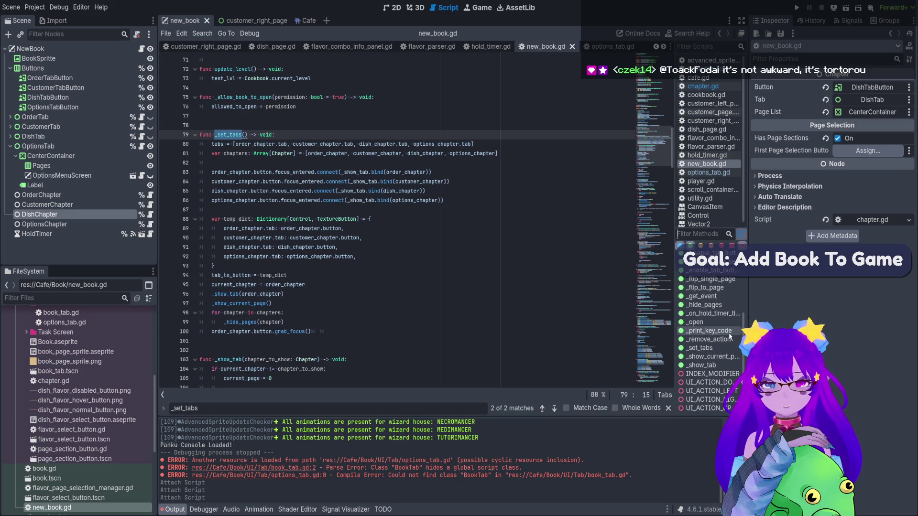
Search new_book.gd for _show_tab and cycle through all six matches.
click(716, 365)
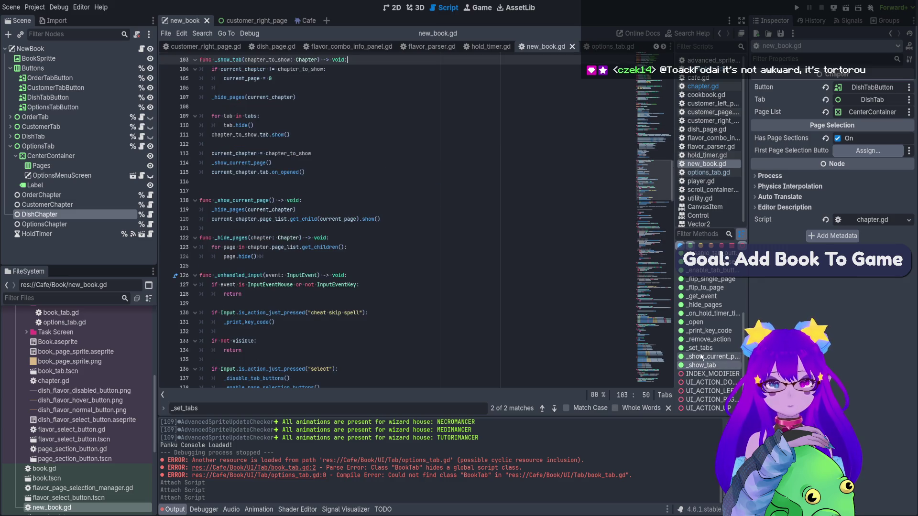
key(ctrl+f)
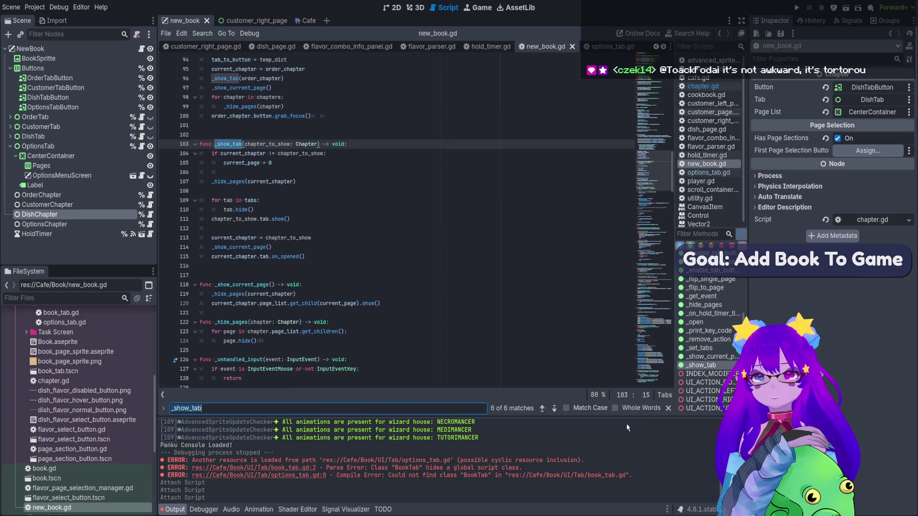
click(550, 410)
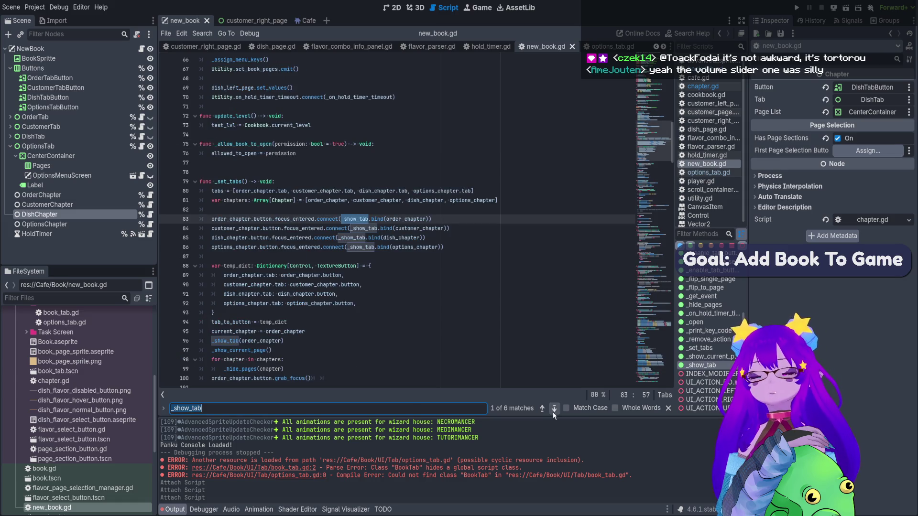
click(552, 412)
click(553, 412)
click(553, 412)
click(552, 412)
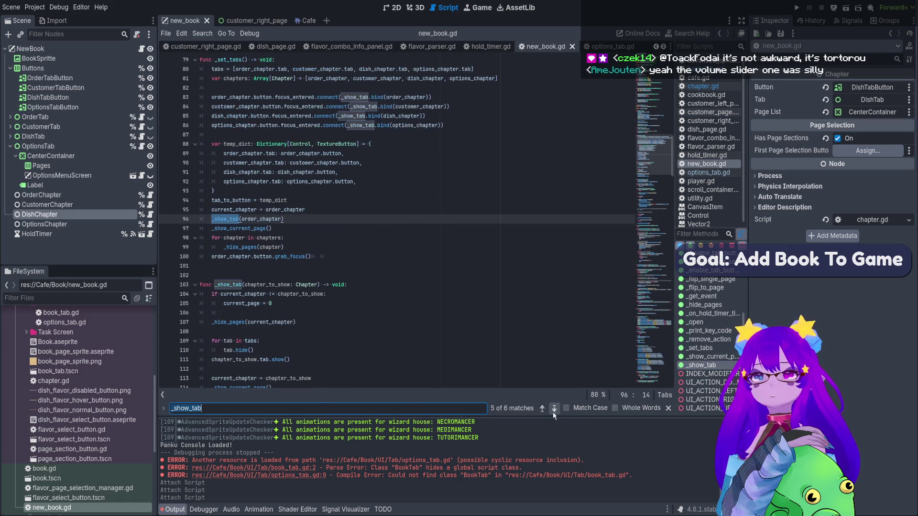
click(552, 412)
click(552, 412)
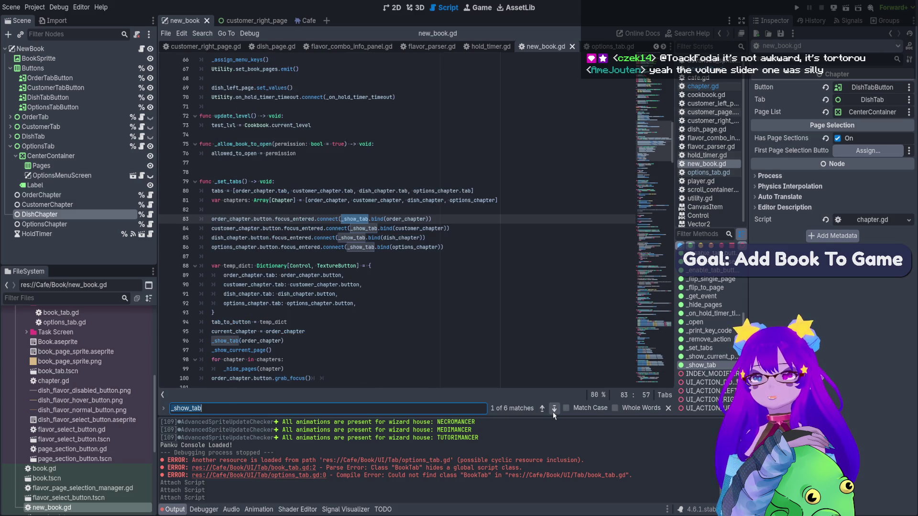
click(552, 412)
click(552, 412)
click(552, 412)
click(553, 412)
click(553, 412)
click(552, 412)
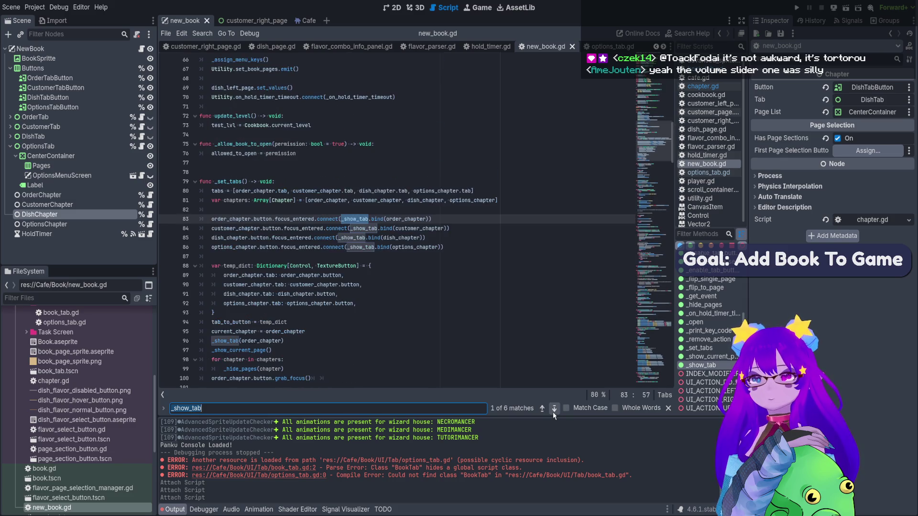
Review the focus_entered connections on lines 83–86, then go to the _show_tab definition.
click(474, 224)
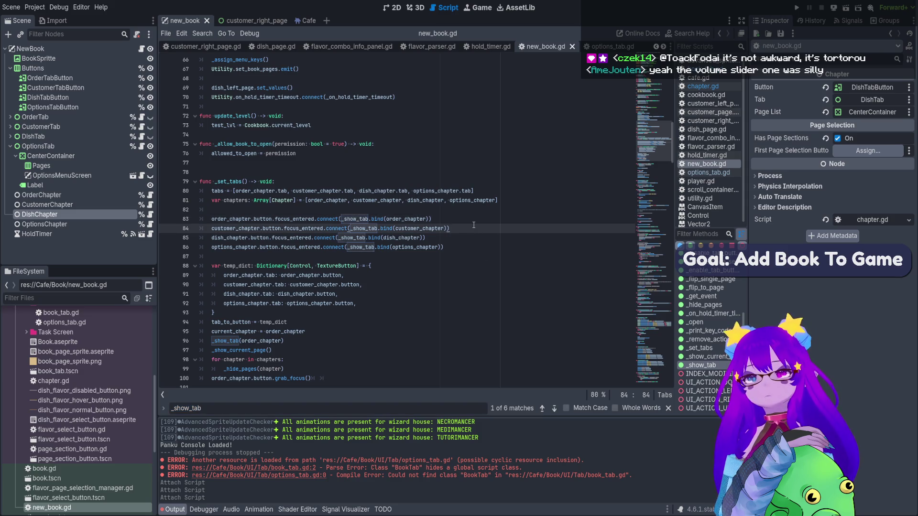
click(220, 342)
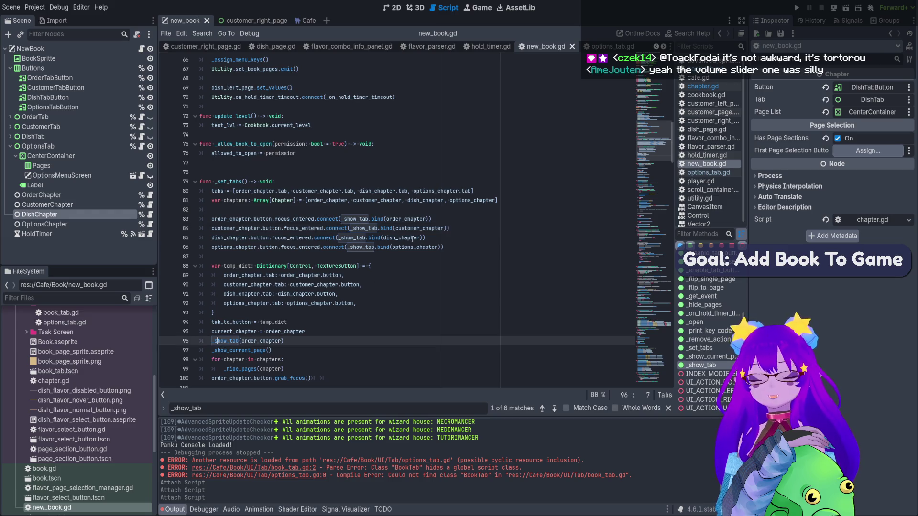
drag(475, 251, 408, 219)
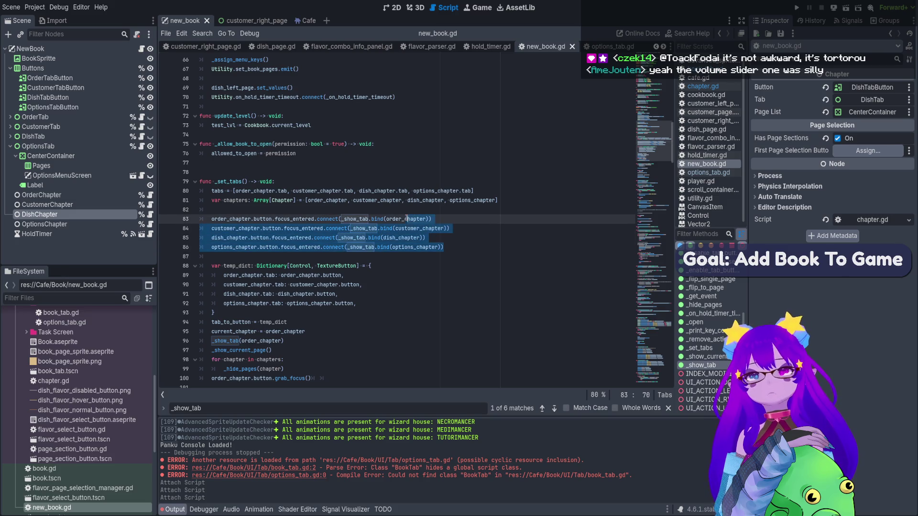
click(463, 223)
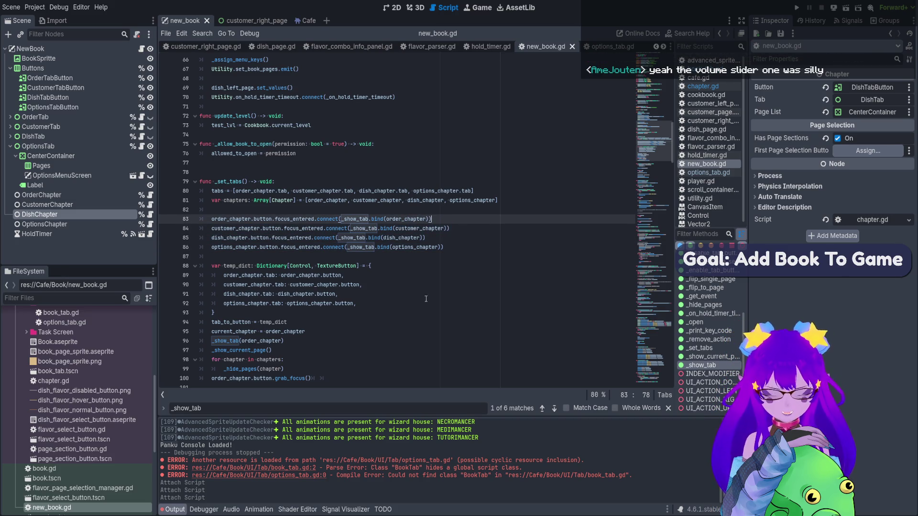
ctrl+click(231, 342)
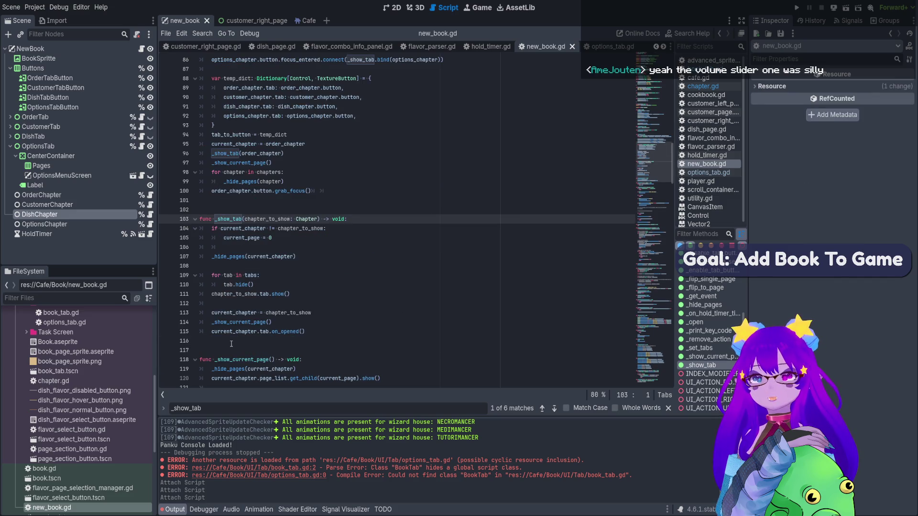
click(340, 232)
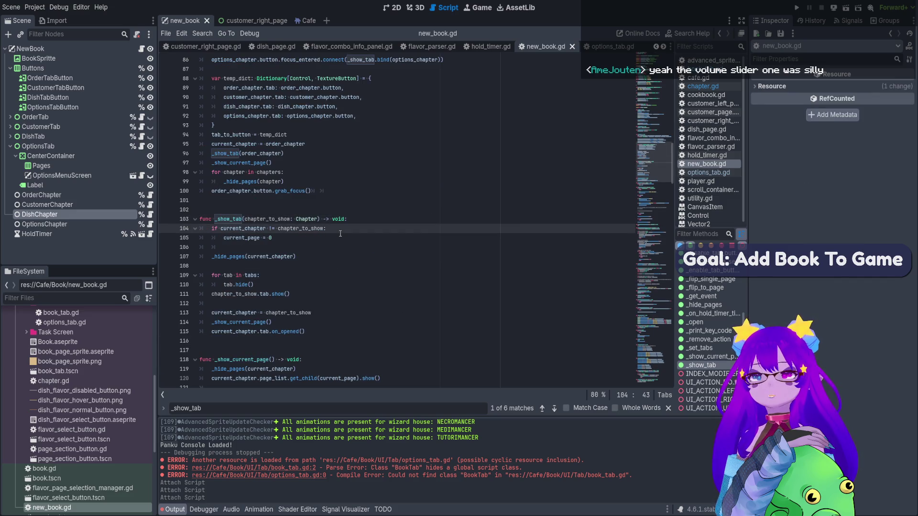
click(329, 261)
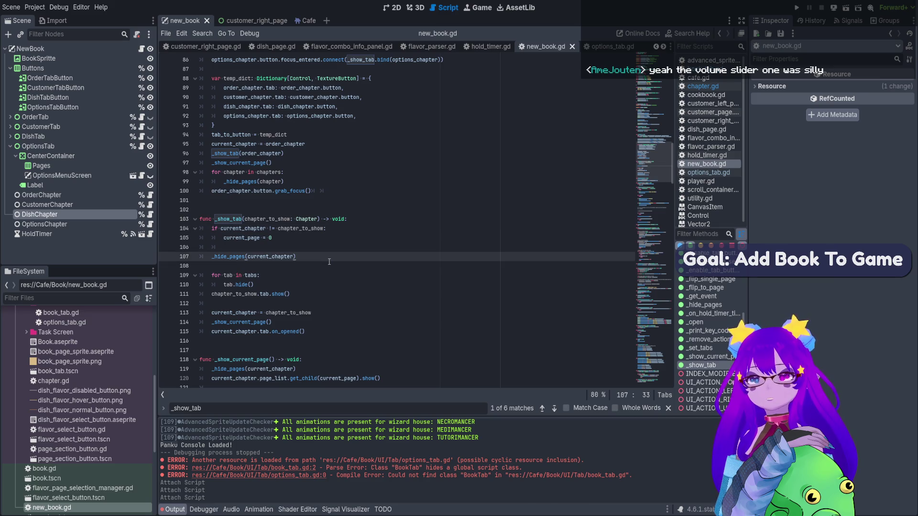
Insert current_chapter.tab.on_closed() after the _hide_pages call in _show_tab.
key(Return)
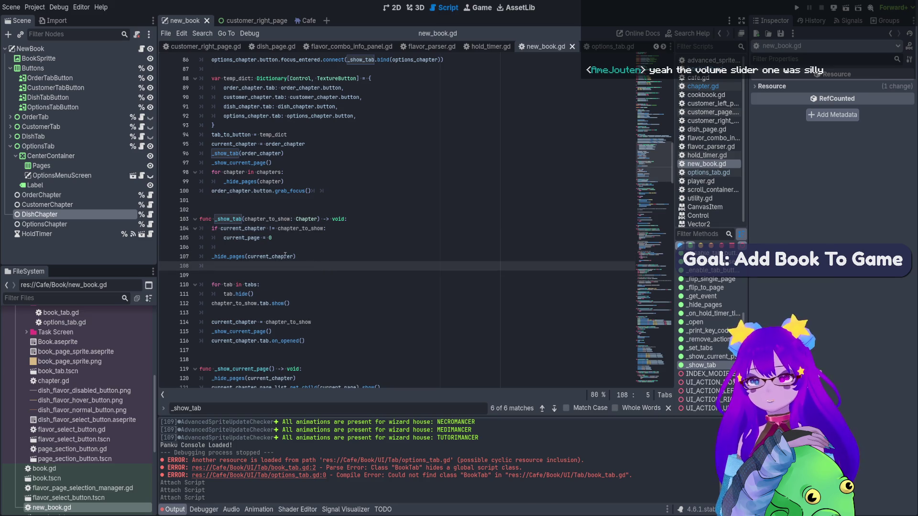
text(current_chapter.tab.on_opened())
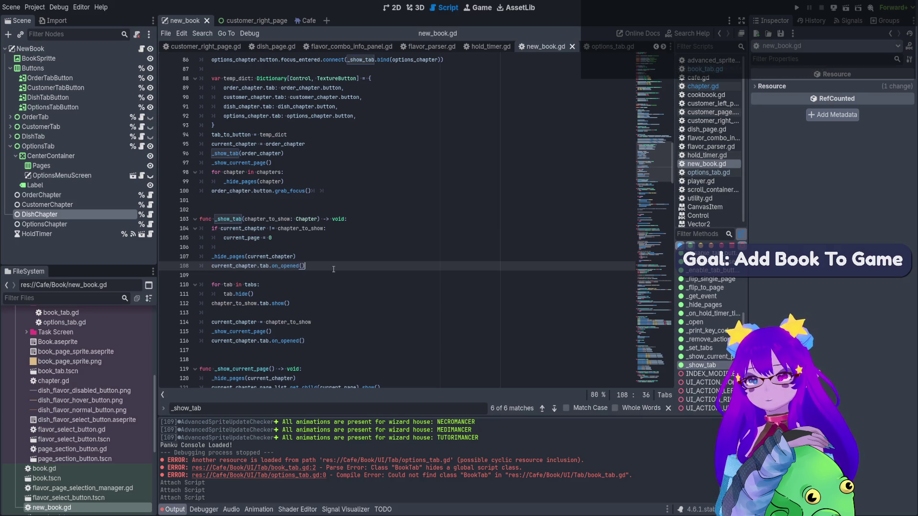
drag(298, 266, 284, 267)
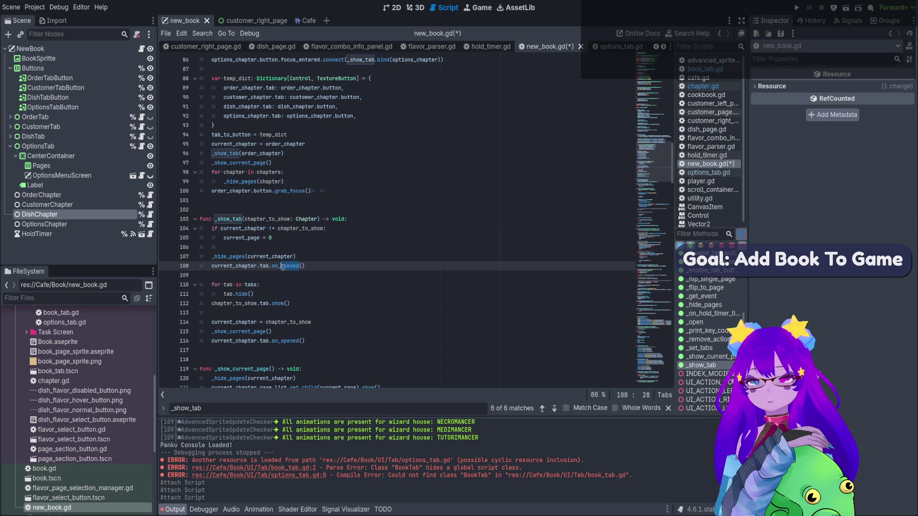
text(losed)
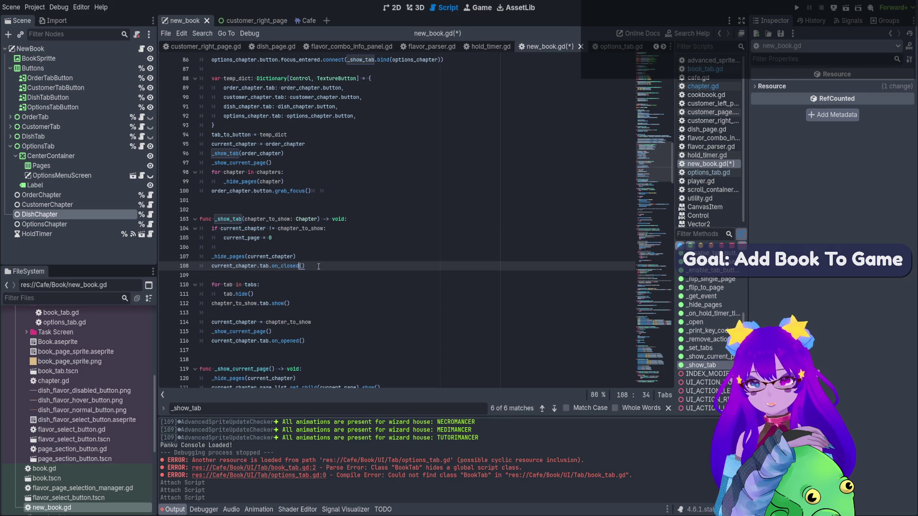
click(324, 260)
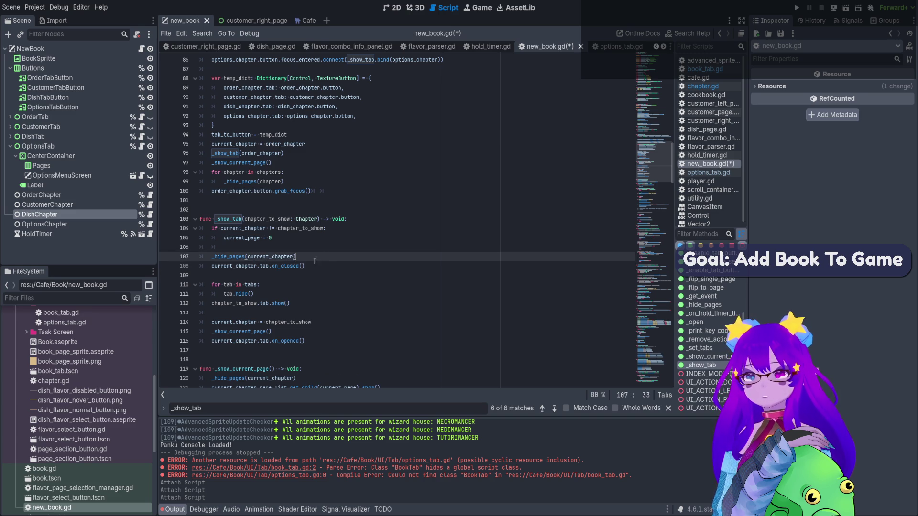
mouse_move(306, 267)
mouse_down()
mouse_move(213, 268)
mouse_move(243, 270)
mouse_up()
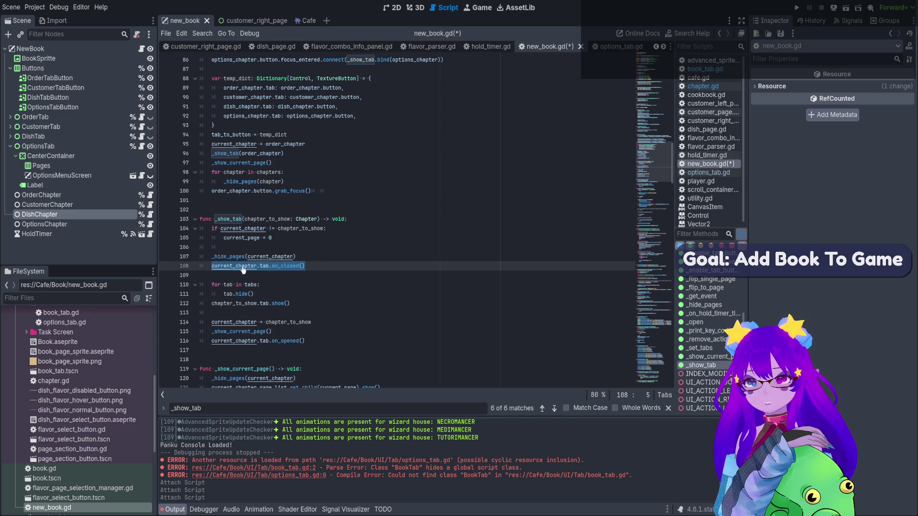
ctrl+click(292, 341)
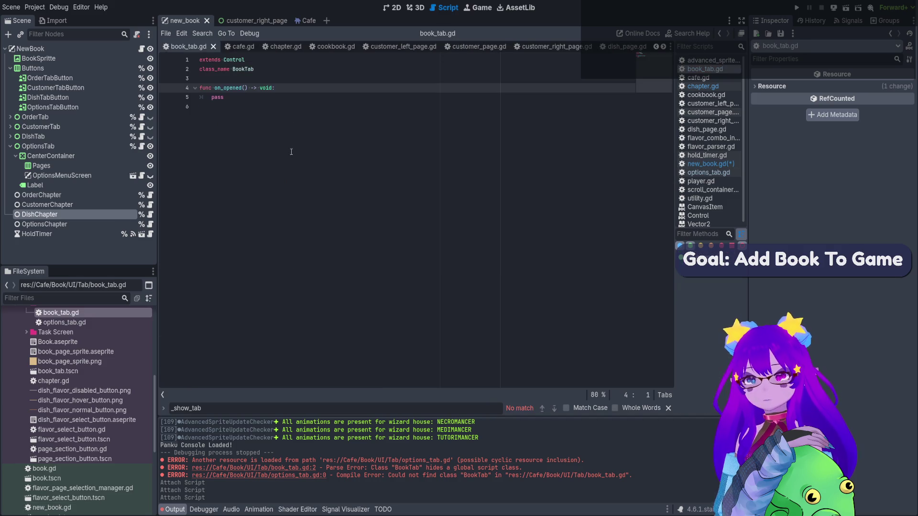
Paste a copy of on_opened below it in book_tab.gd and rename the copy to on_closed.
click(219, 107)
key(Return)
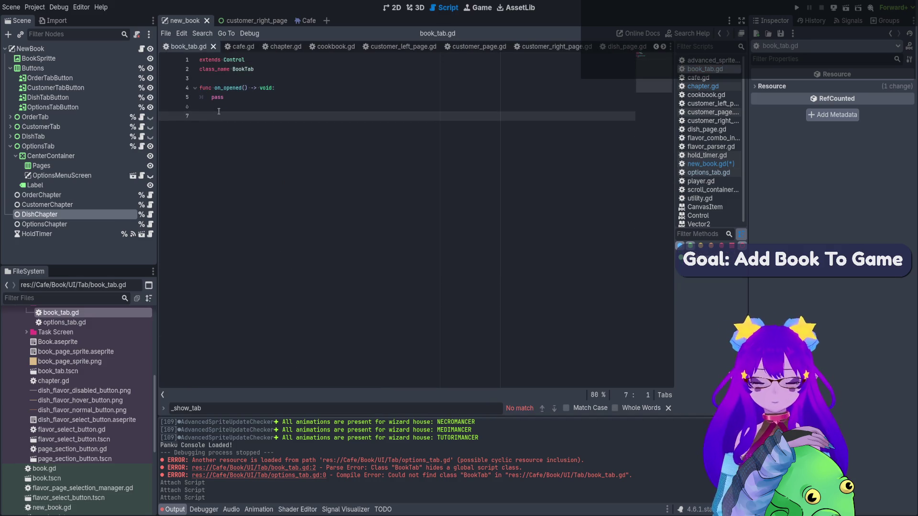
text(func on_opened() -> void: 	pass)
click(234, 125)
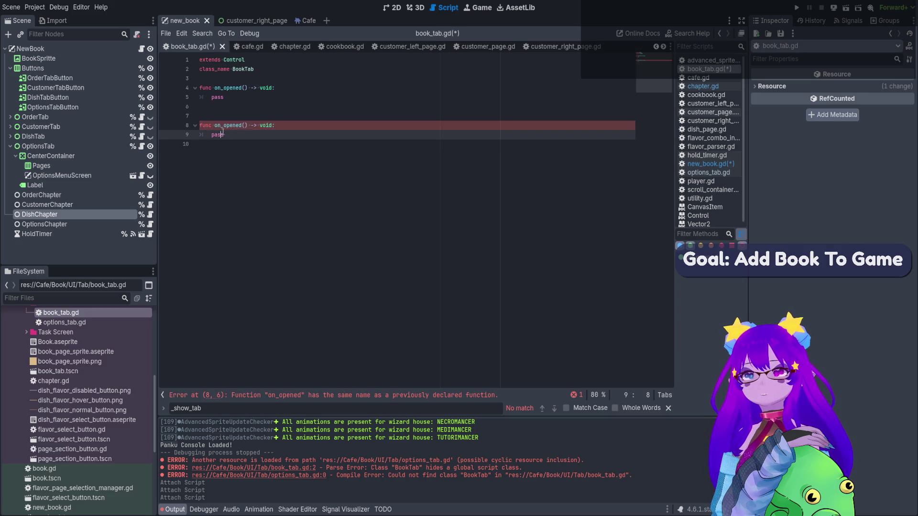
drag(223, 125, 241, 131)
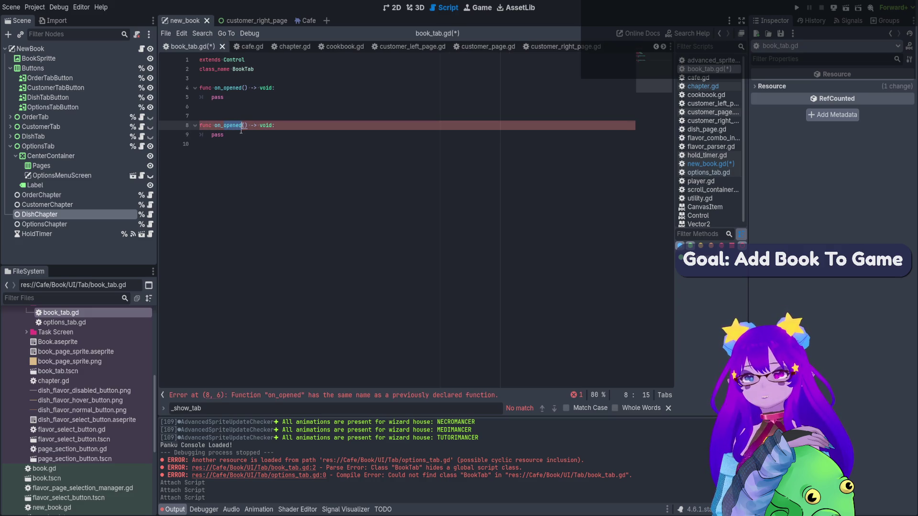
text(ckl)
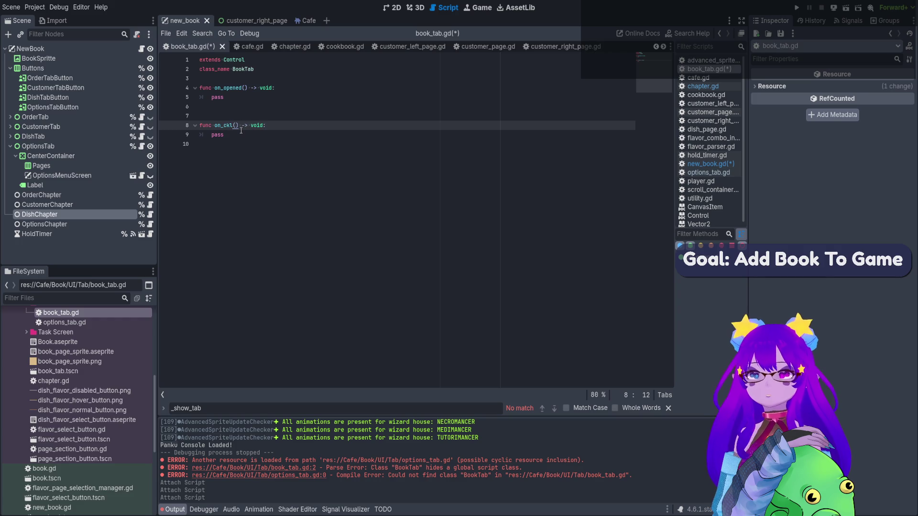
key(BackSpace)
key(BackSpace)
text(losed)
Remove the extra blank lines around the two functions and save book_tab.gd.
key(Down)
key(Down)
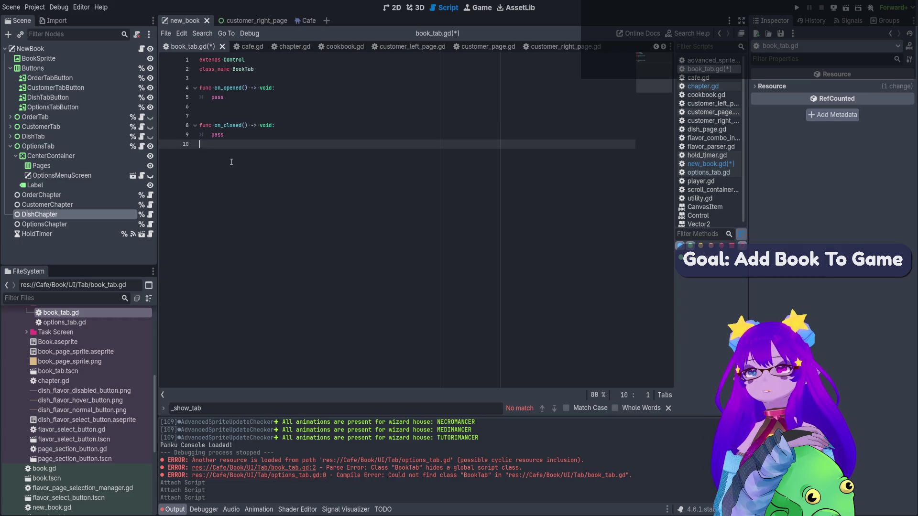
key(BackSpace)
click(224, 109)
key(BackSpace)
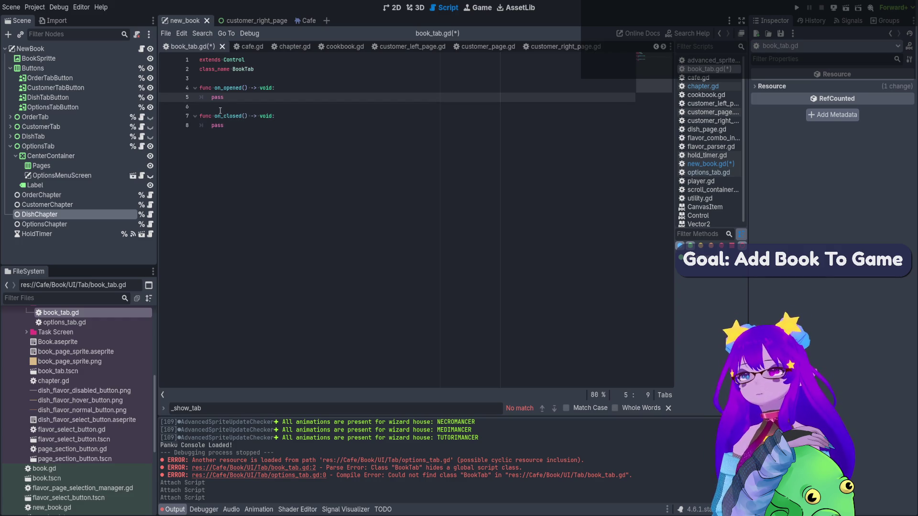
key(ctrl+s)
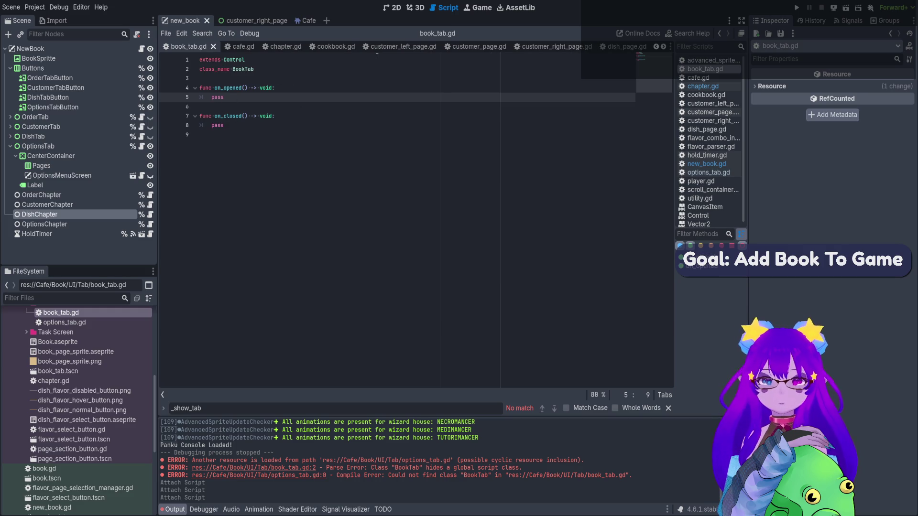
Review the _hide_pages and on_closed calls on lines 107–108 of _show_tab in new_book.gd, then save.
click(141, 49)
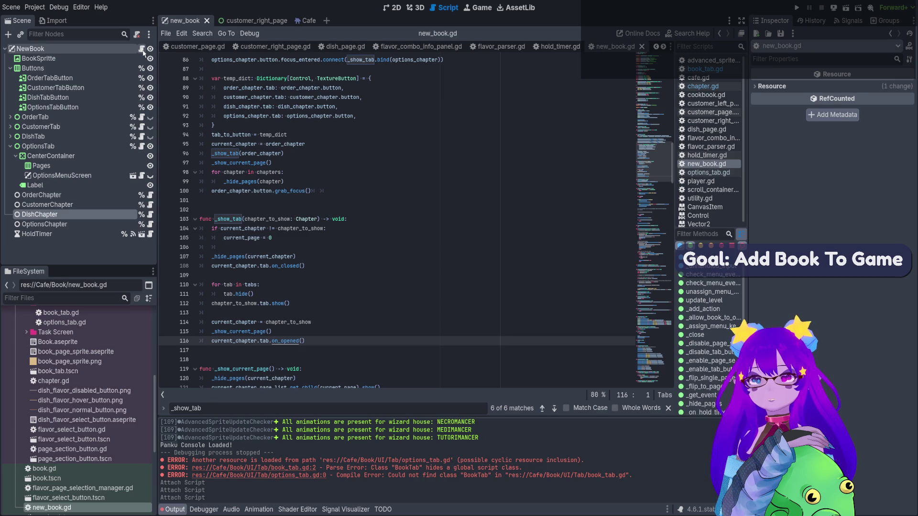
click(300, 266)
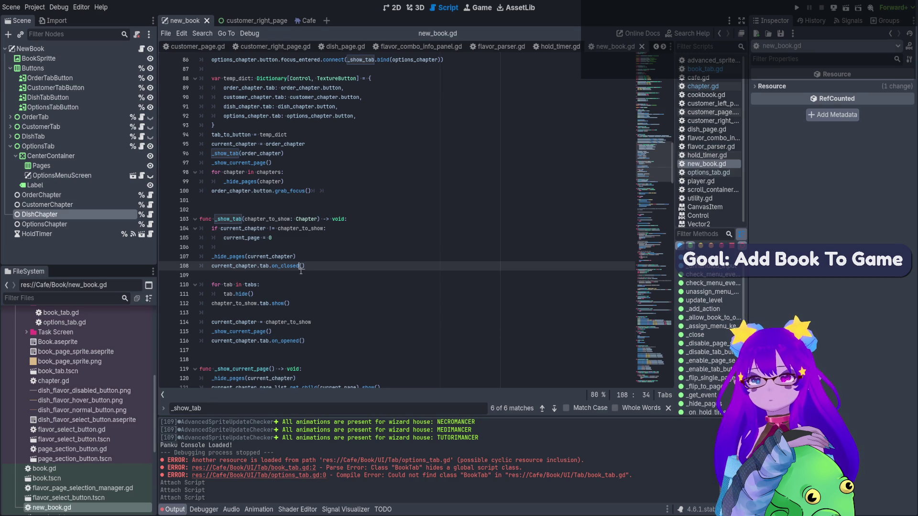
triple_click(239, 257)
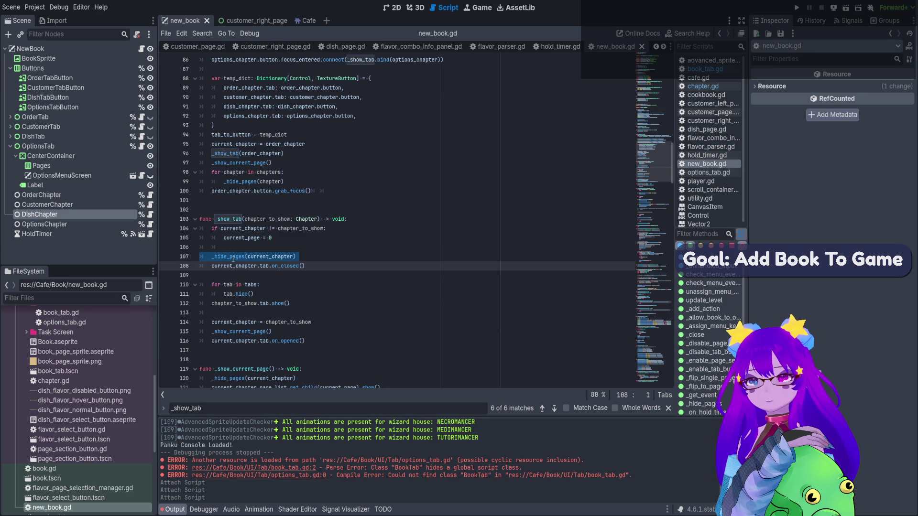
double_click(232, 256)
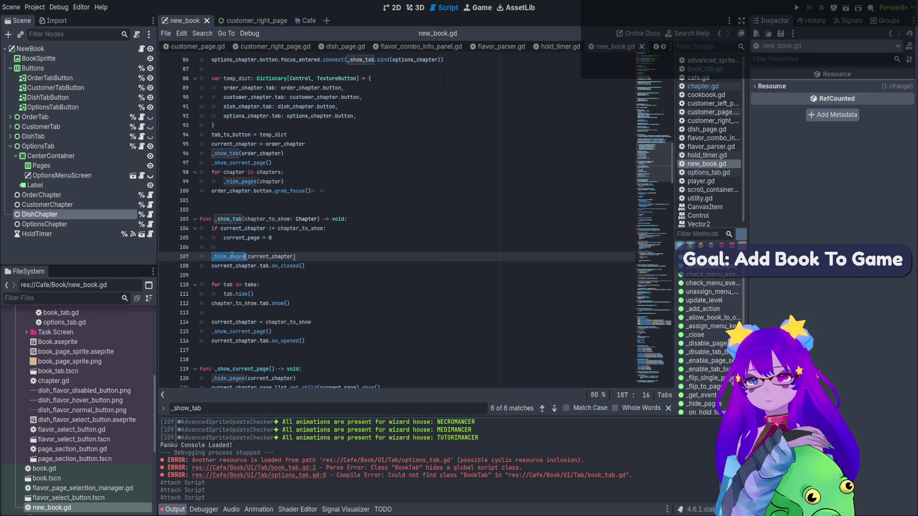
click(278, 251)
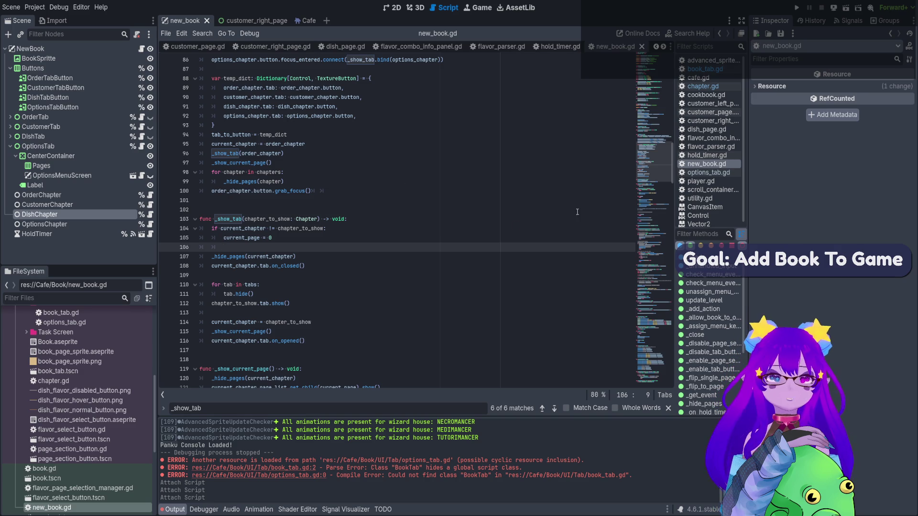
mouse_move(650, 174)
mouse_down()
mouse_move(645, 77)
mouse_move(630, 177)
mouse_up()
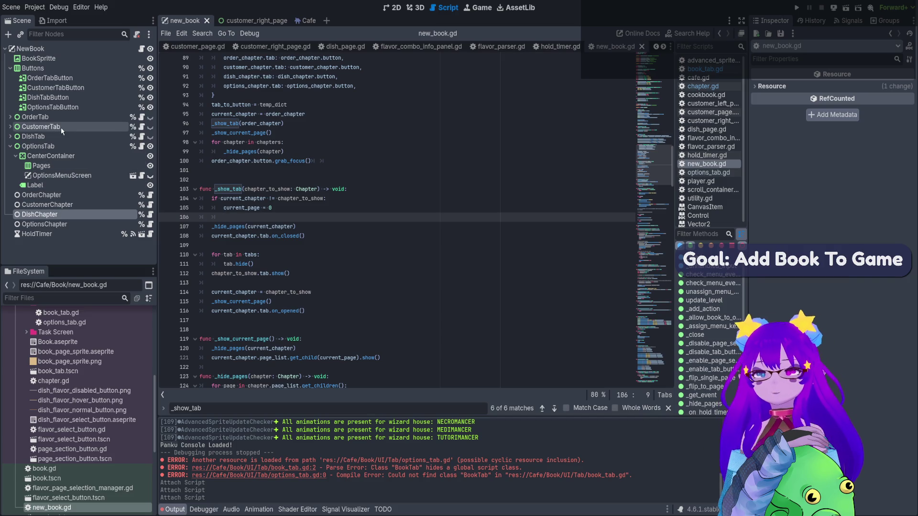
key(ctrl+s)
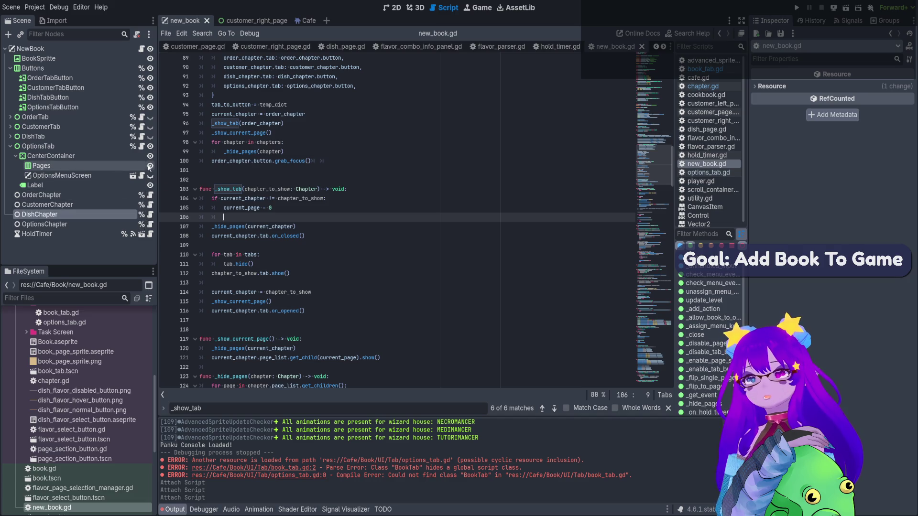
In options_tab.gd, declare func on_opened() -> void below options_menu_screen using autocomplete.
click(141, 147)
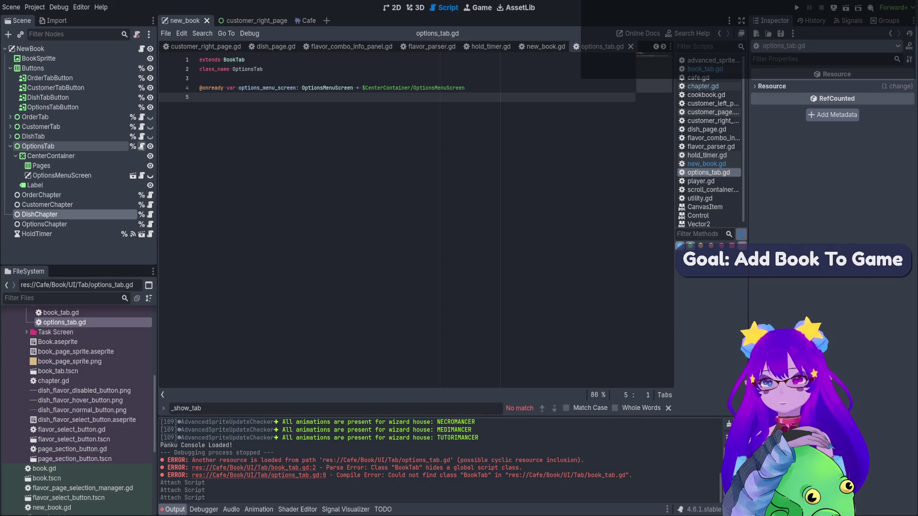
click(244, 97)
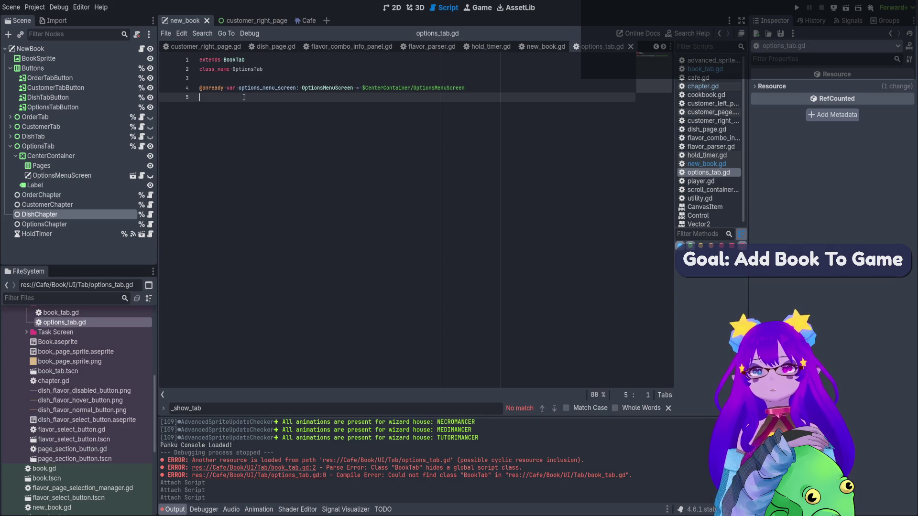
key(Return)
text(func _)
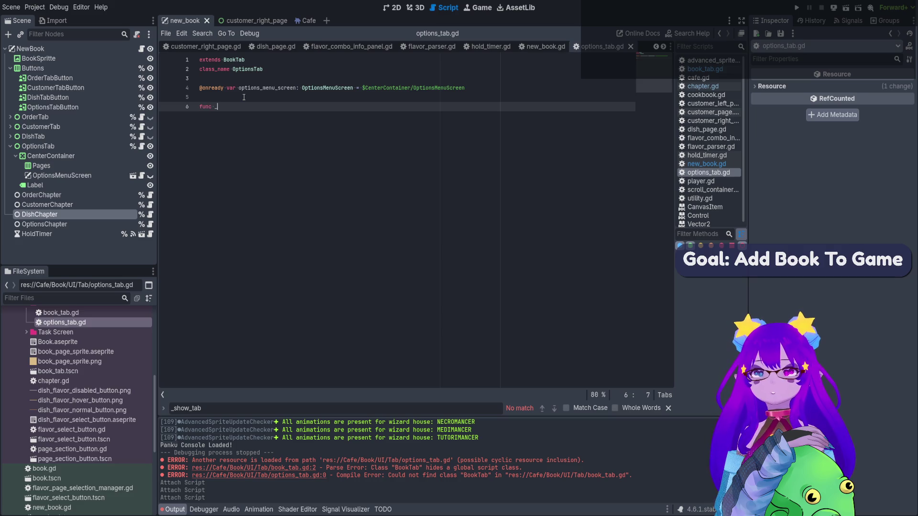
key(BackSpace)
text(on)
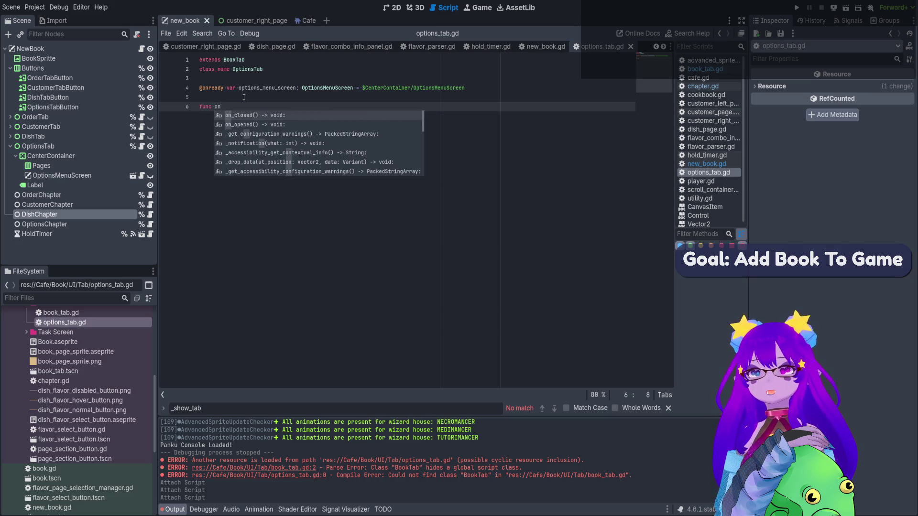
key(Down)
key(Return)
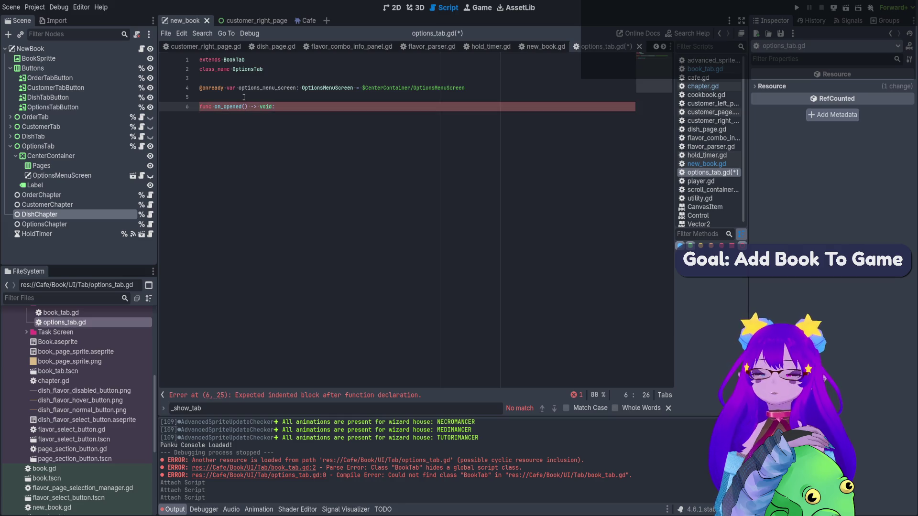
key(Return)
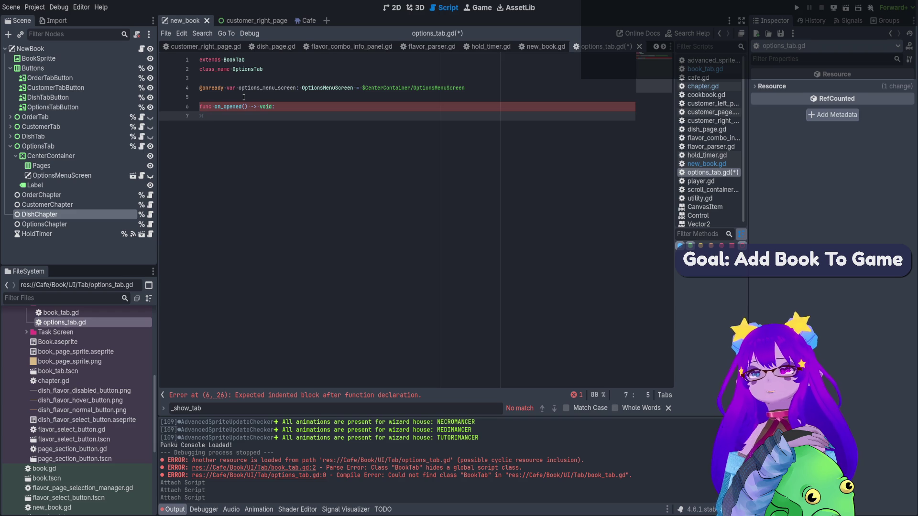
Browse the Cafe scene tree down to OptionsMenu and open its options_menu_screen.gd script.
click(306, 21)
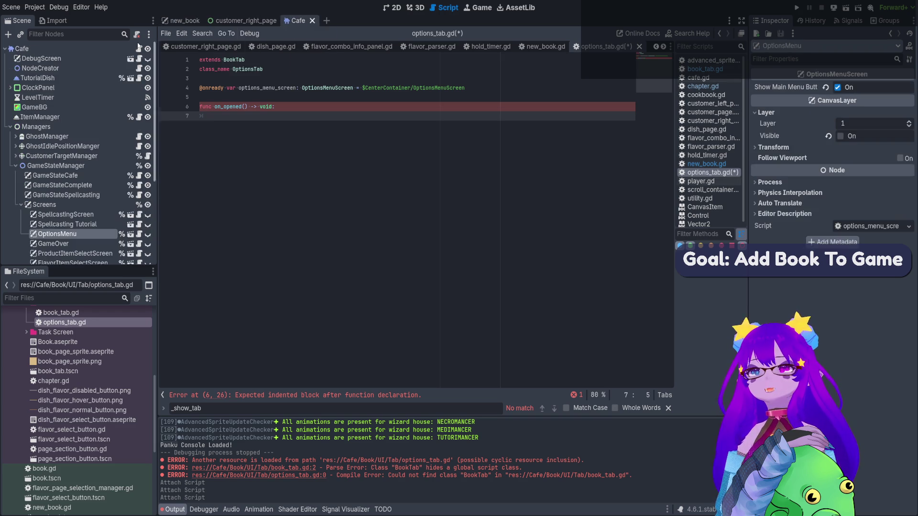
click(104, 168)
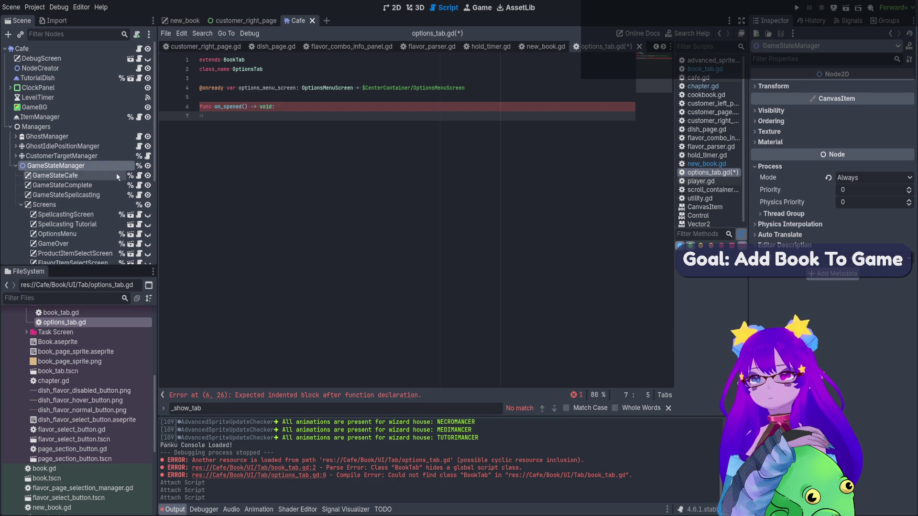
click(108, 205)
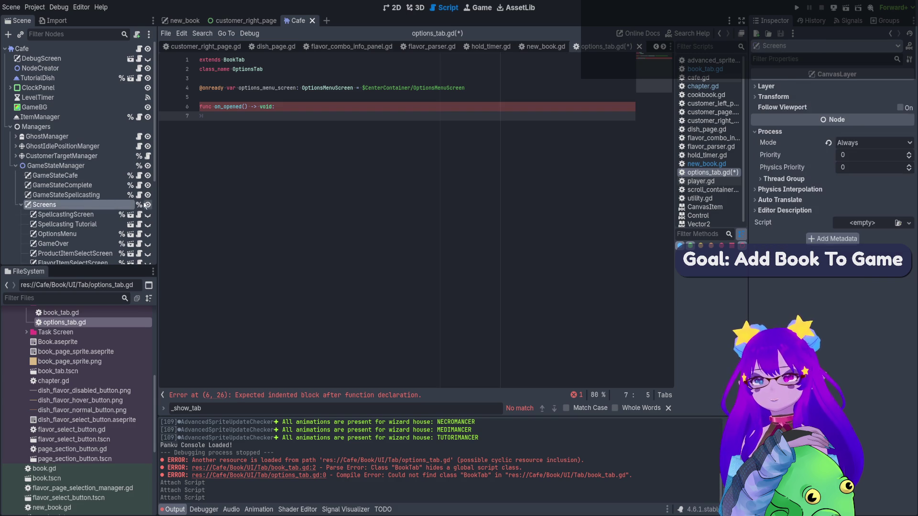
click(393, 7)
scroll(391, 131, down, 3)
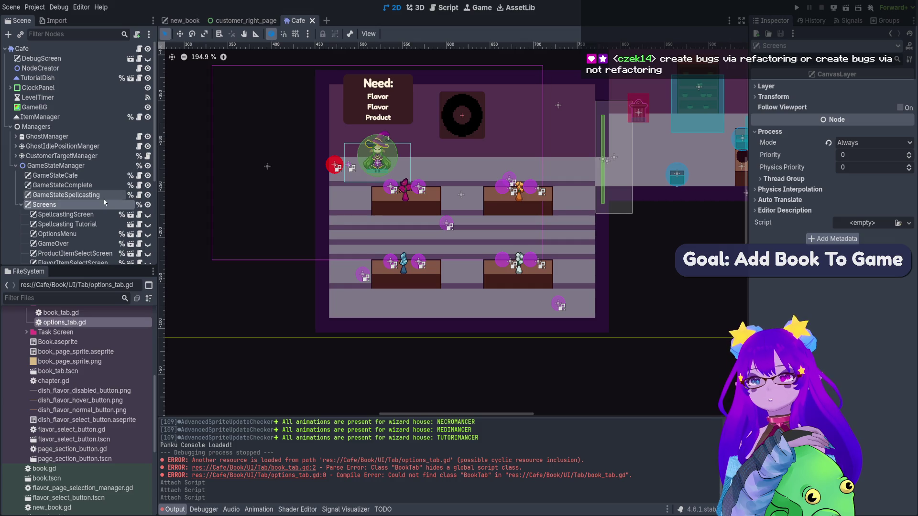
scroll(100, 205, down, 2)
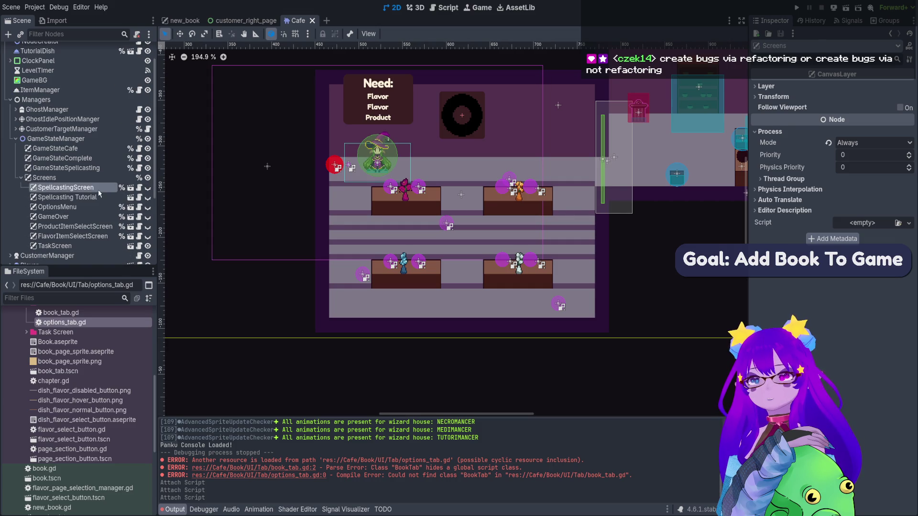
click(98, 188)
click(95, 206)
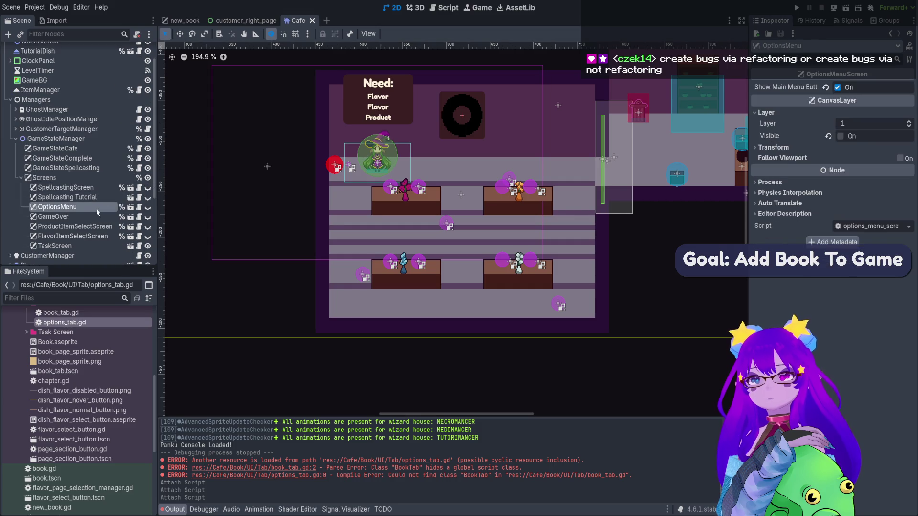
click(139, 207)
Scroll through options_menu_screen.gd and select the enable() function on line 20.
scroll(469, 228, down, 4)
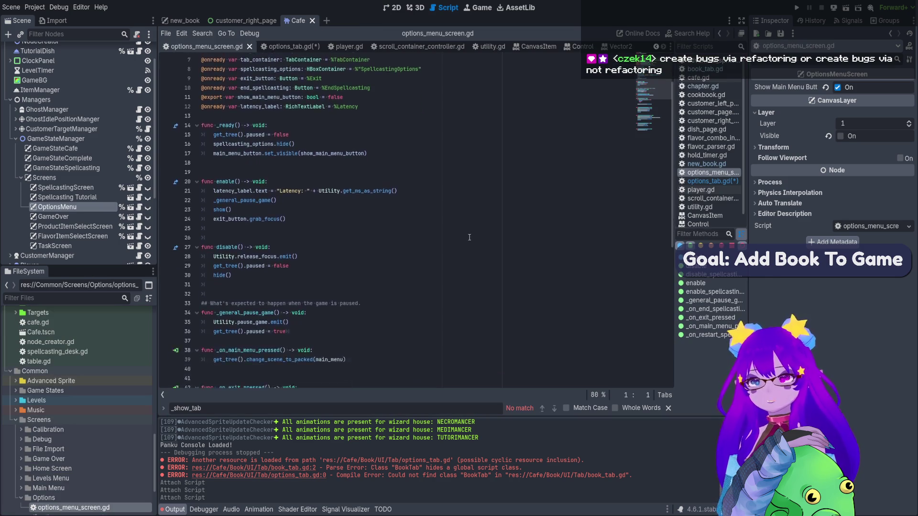
scroll(469, 228, down, 3)
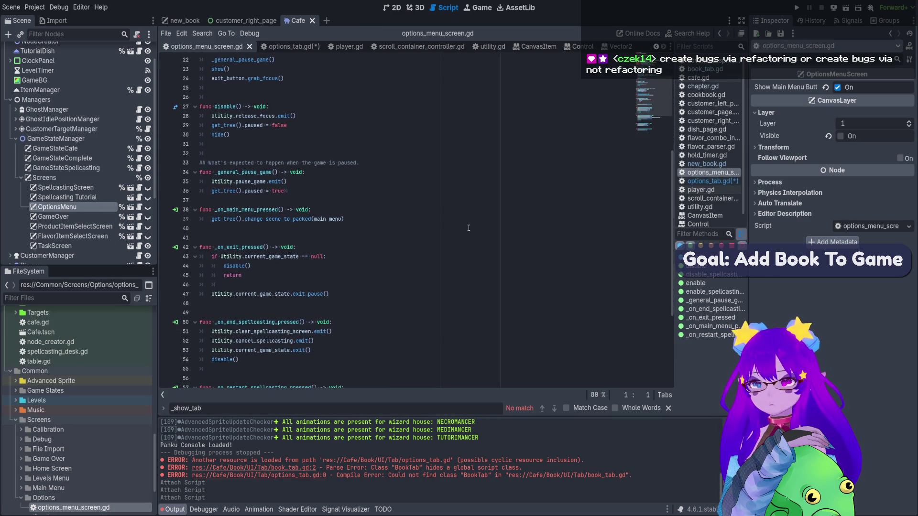
scroll(468, 226, down, 4)
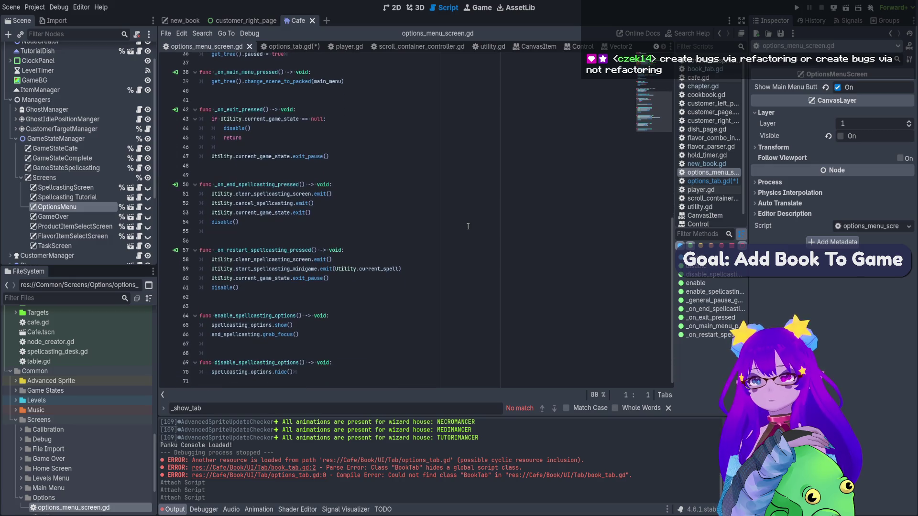
scroll(468, 226, up, 10)
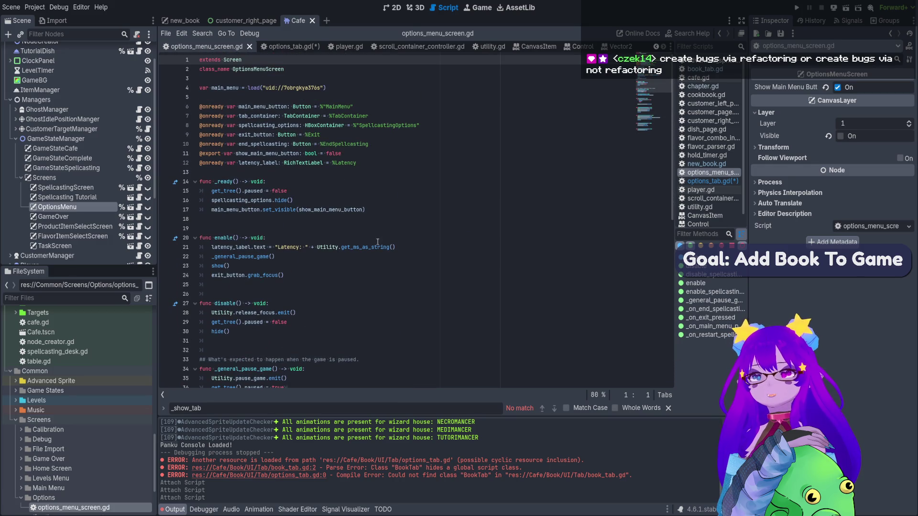
click(267, 78)
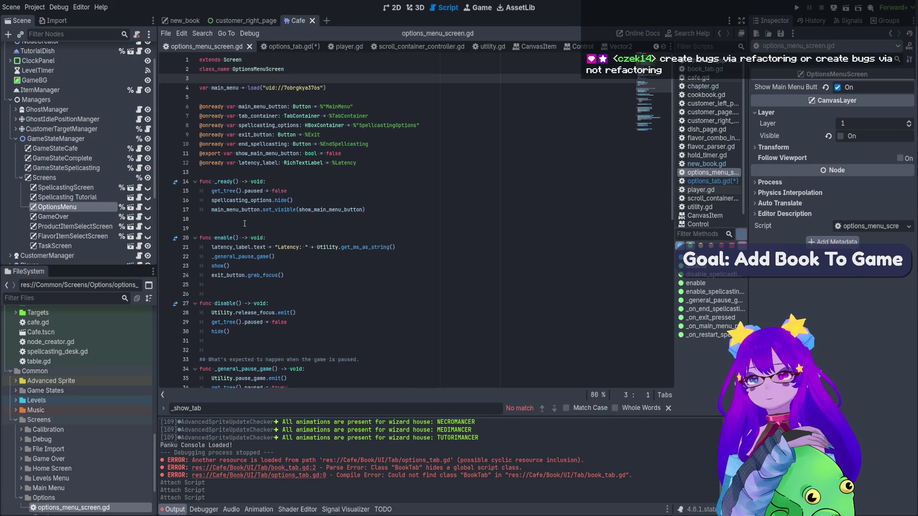
double_click(230, 237)
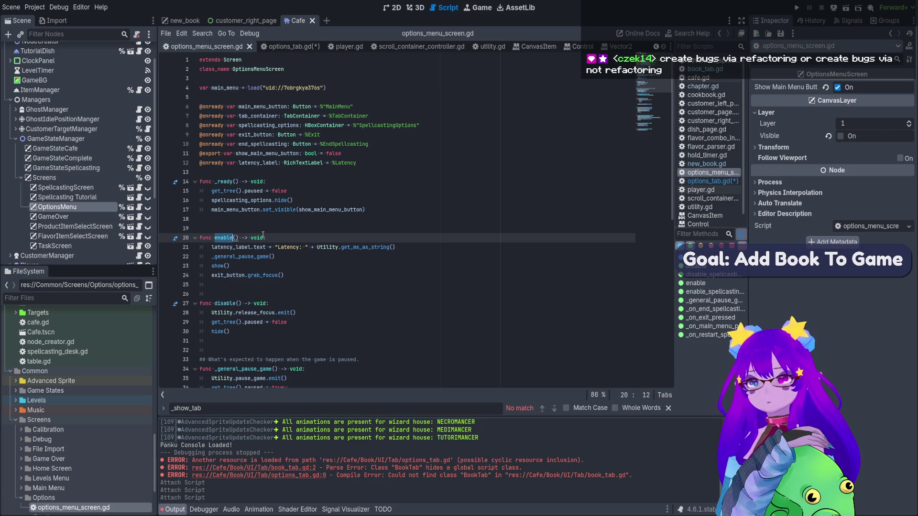
drag(244, 237, 214, 237)
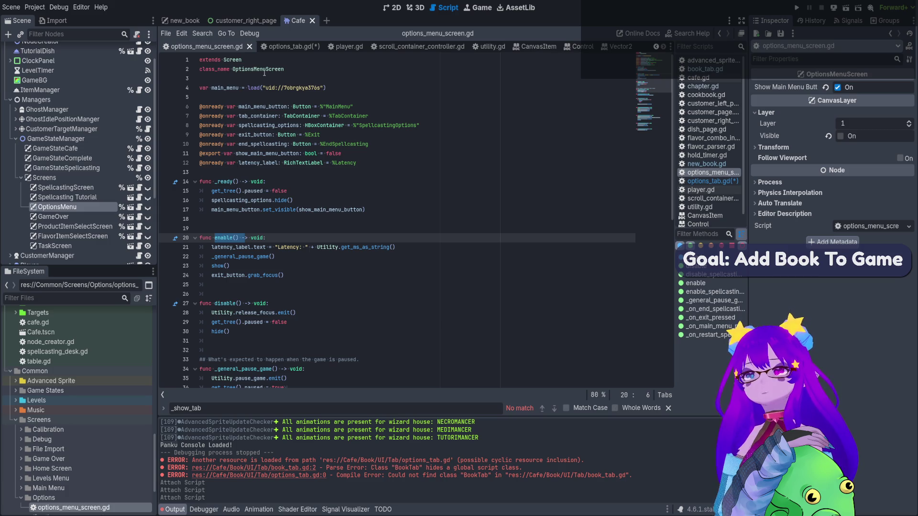
Check the Process mode of Screens and SpellcastingScreen, then open cafe.gd at _set_book().
click(72, 139)
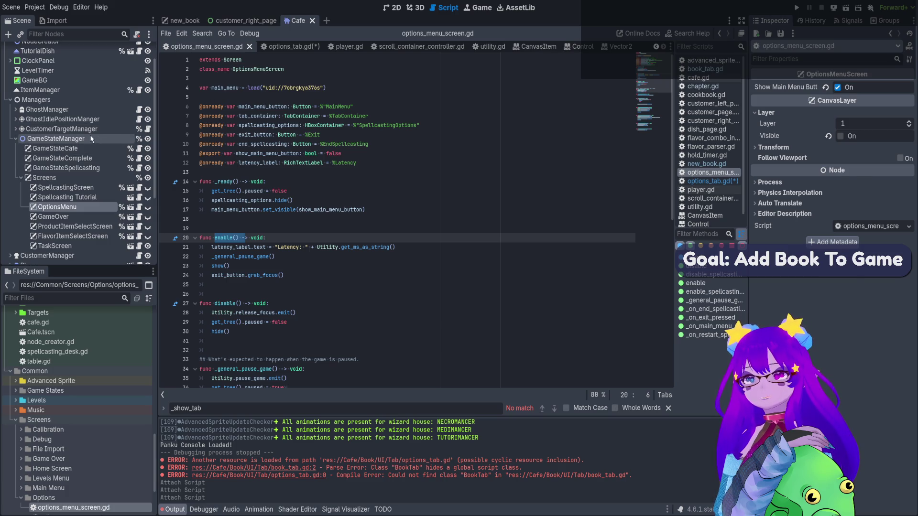
click(106, 178)
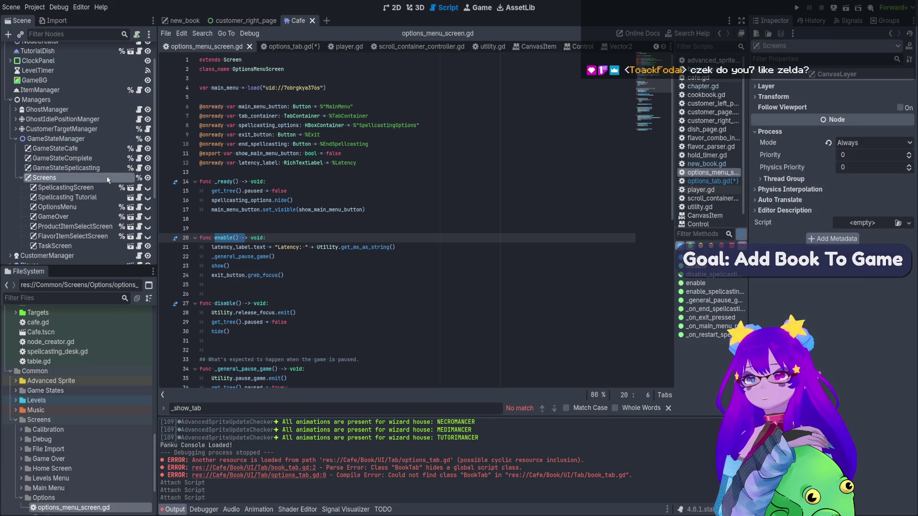
click(95, 187)
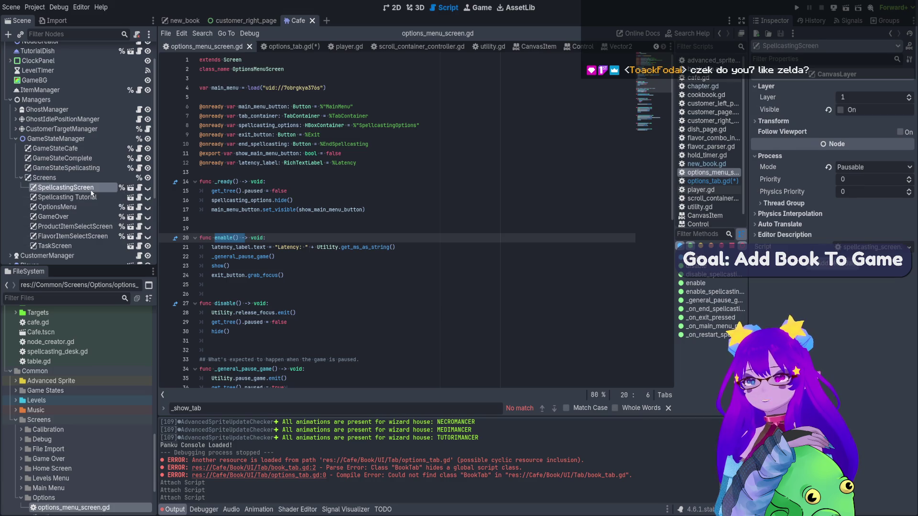
click(91, 208)
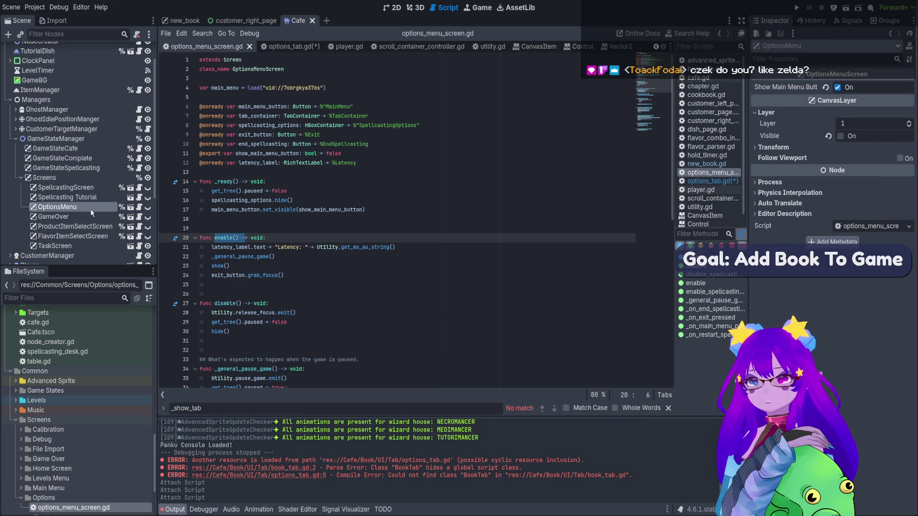
key(Up)
key(Up)
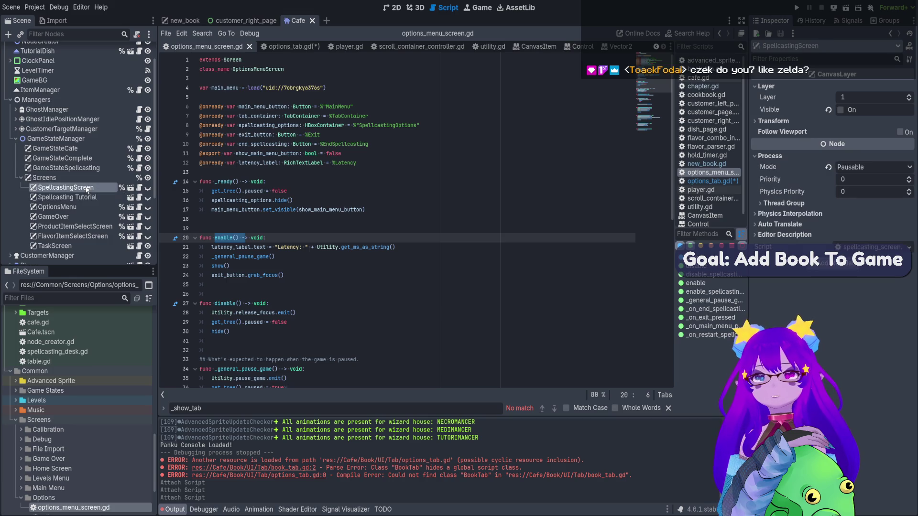
key(Down)
key(Down)
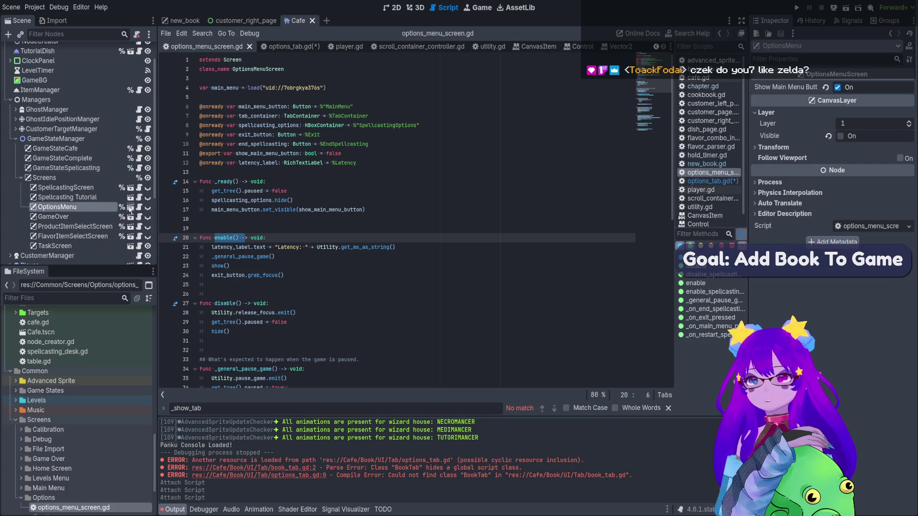
scroll(139, 61, up, 2)
click(138, 49)
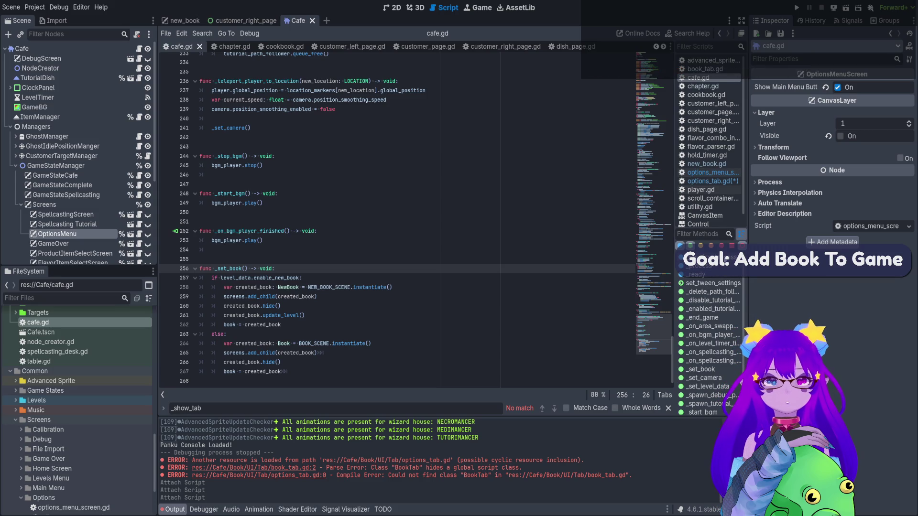
Jump to _end_game in cafe.gd, then reopen options_menu_screen.gd and review its change_scene_to_packed call.
click(711, 318)
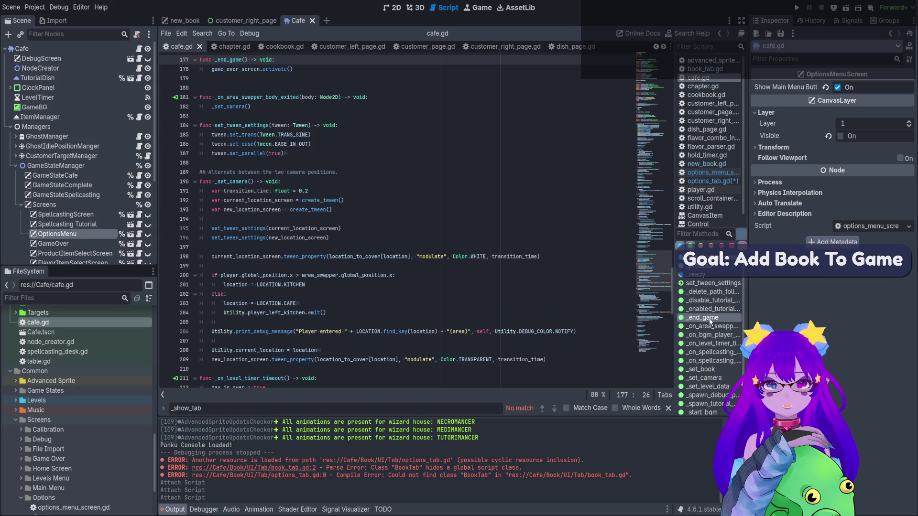
click(139, 234)
scroll(371, 265, down, 6)
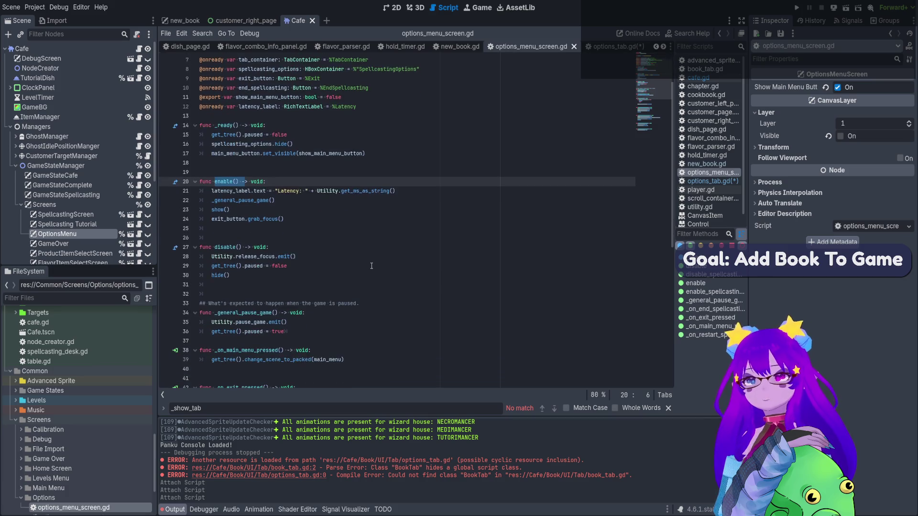
click(327, 248)
scroll(327, 248, down, 6)
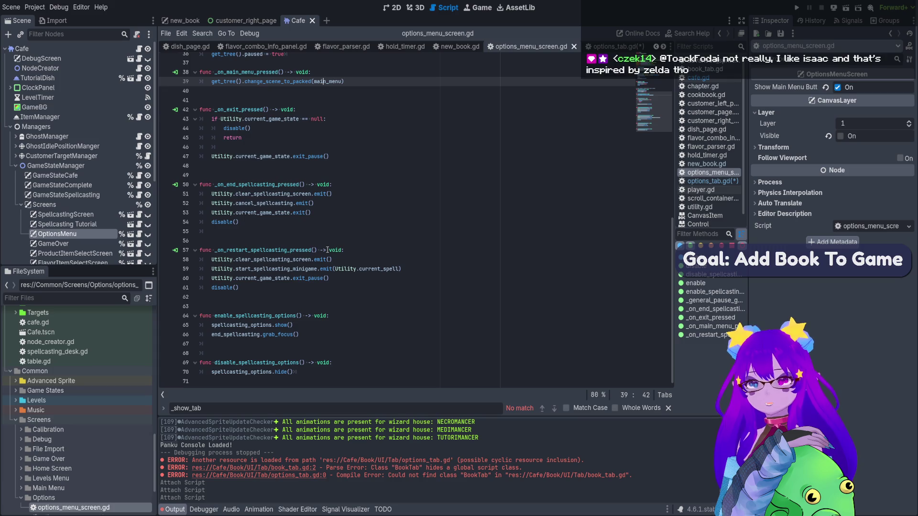
scroll(327, 249, up, 10)
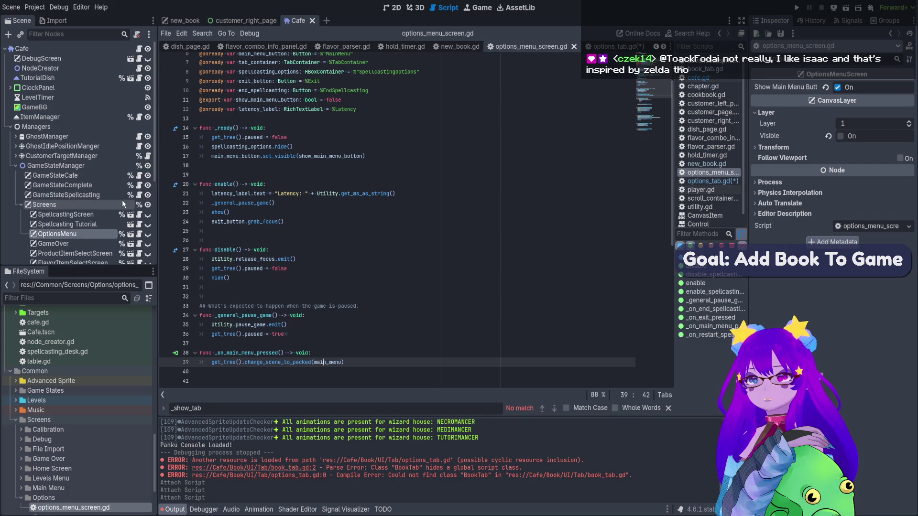
Select GameStateCafe to show its Options Menu and Pause Screen set to OptionsMenu.
scroll(123, 204, down, 2)
click(116, 139)
click(118, 148)
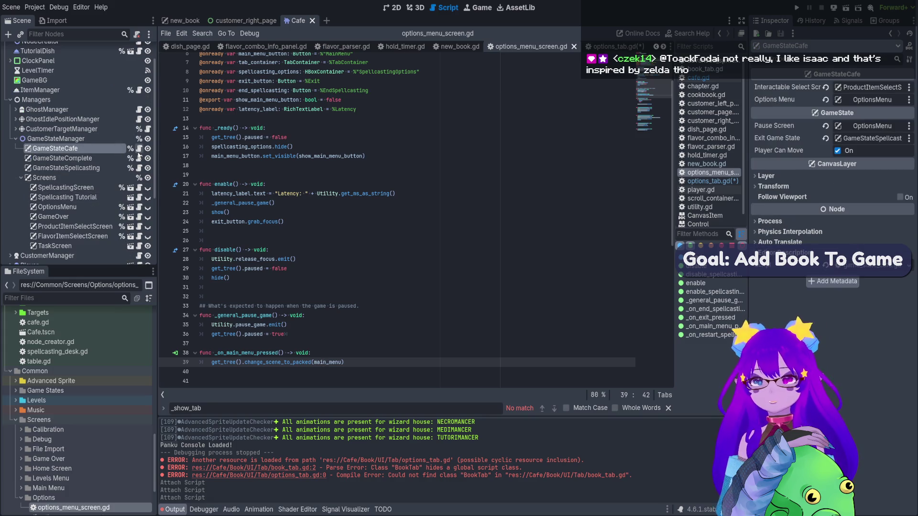
Open game_state_cafe.gd and highlight the enter_pause() declaration on line 20.
click(138, 150)
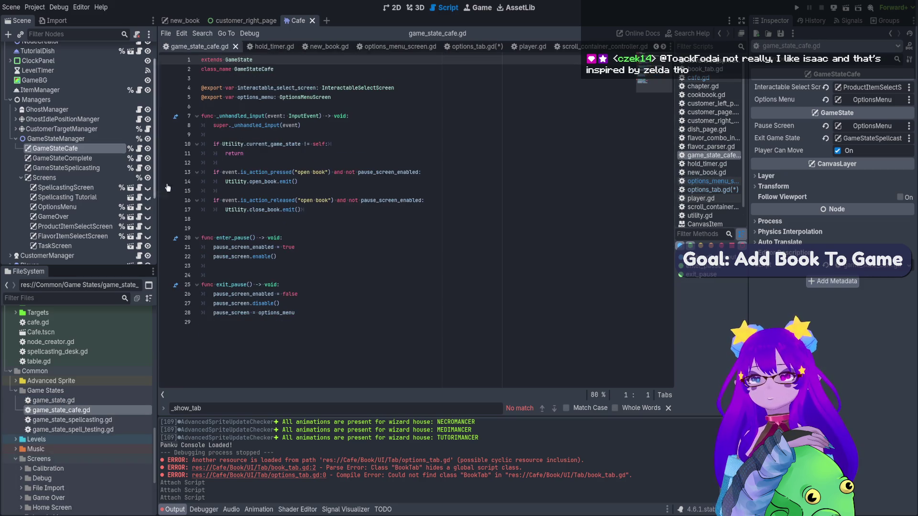
click(327, 258)
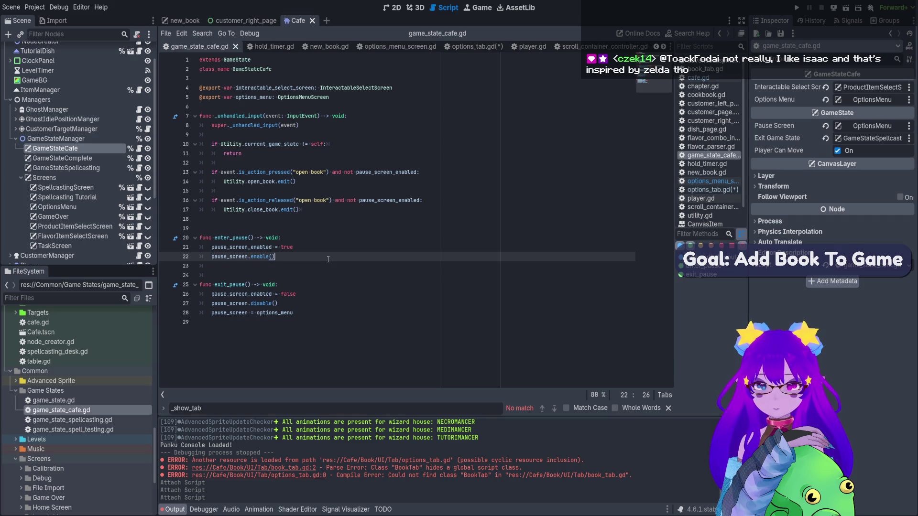
click(254, 237)
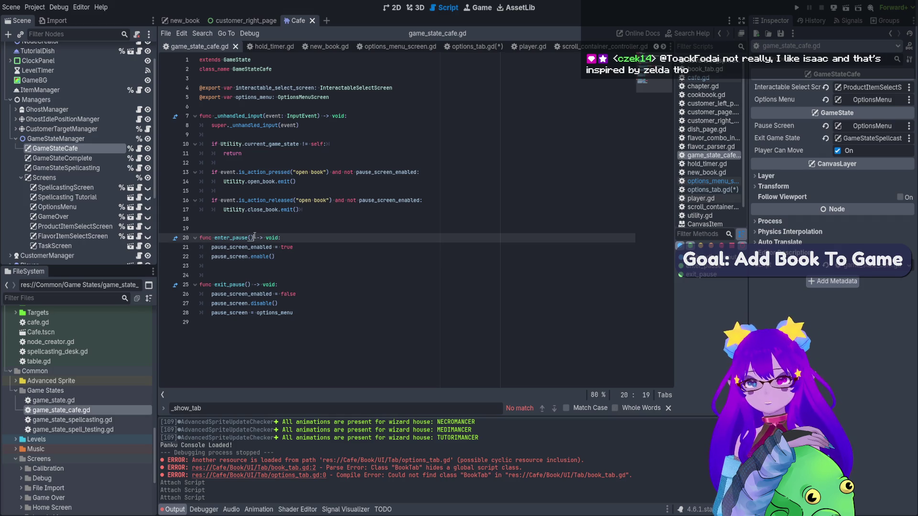
drag(254, 238, 215, 235)
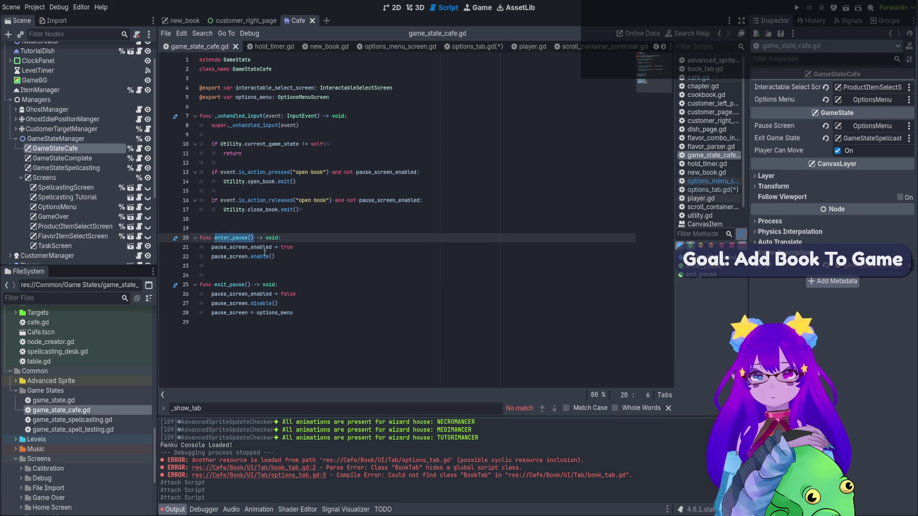
Make on_opened call Utility.current_game_state.enter_pause() and save options_tab.gd.
click(488, 47)
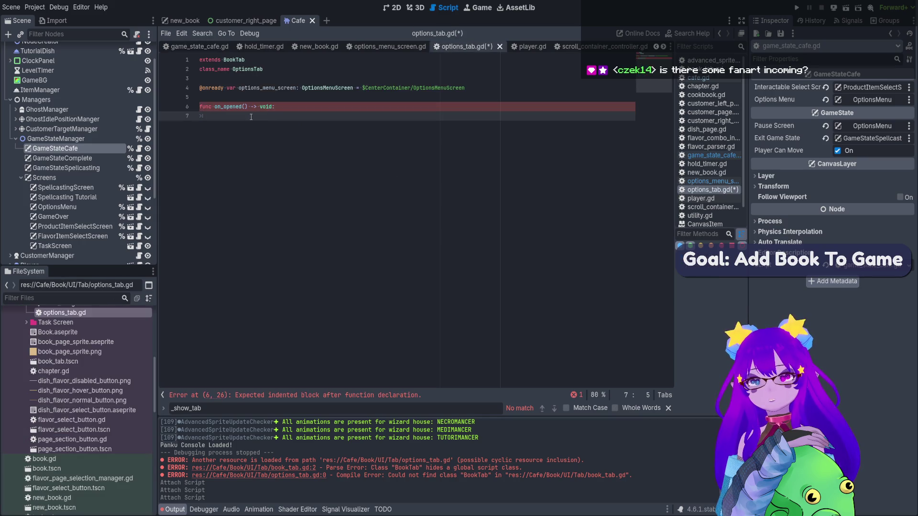
text(Utl)
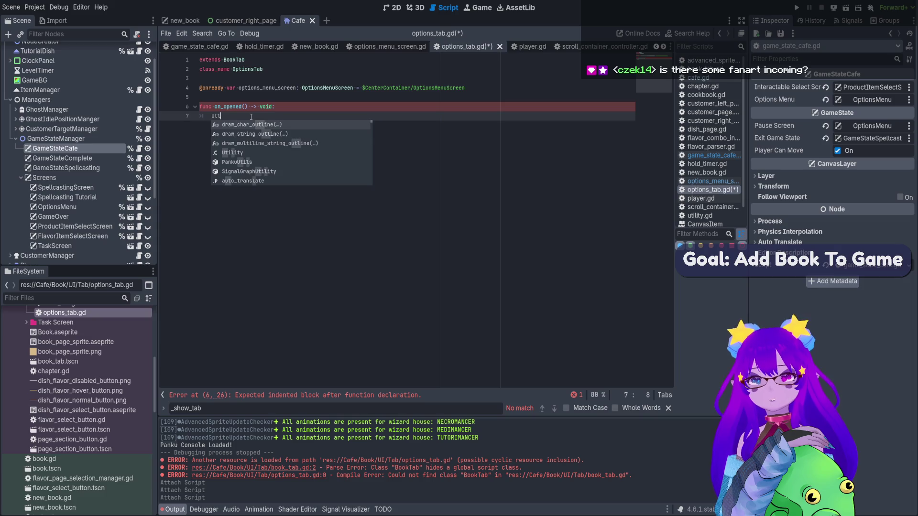
key(BackSpace)
text(ility.)
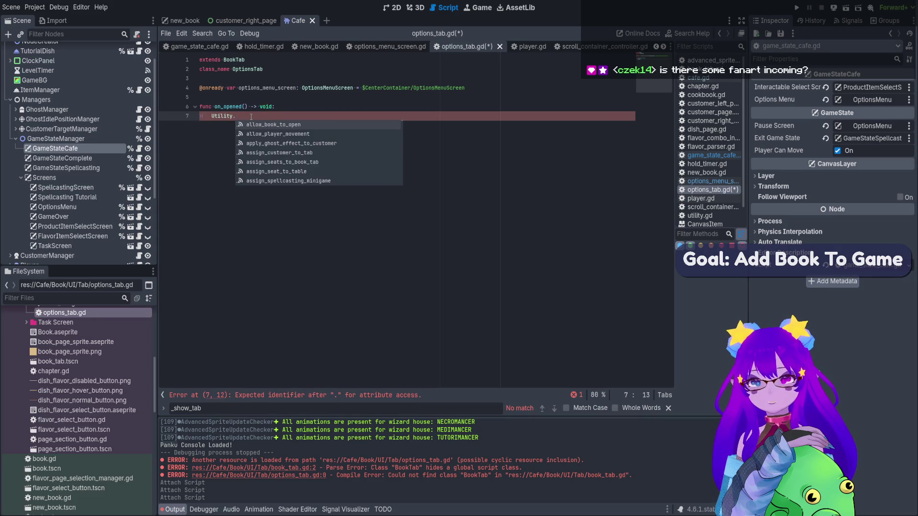
text(cu)
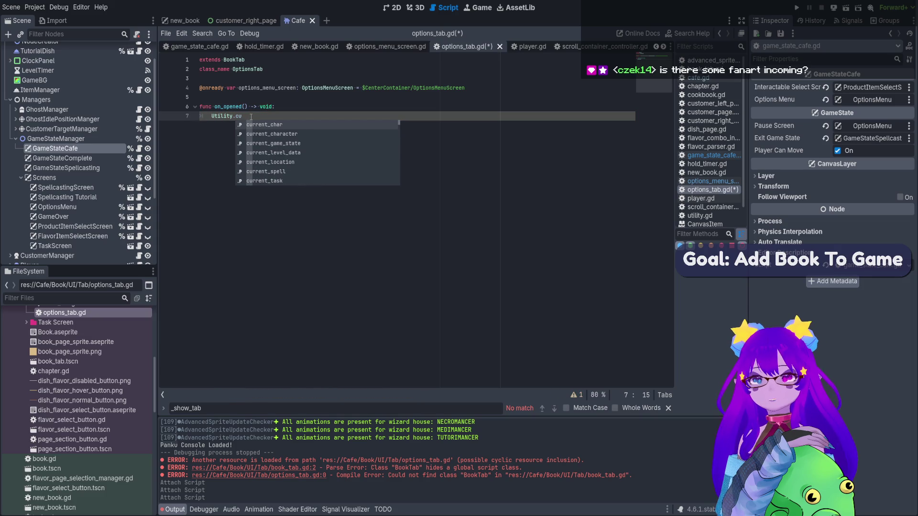
key(Down)
key(Down)
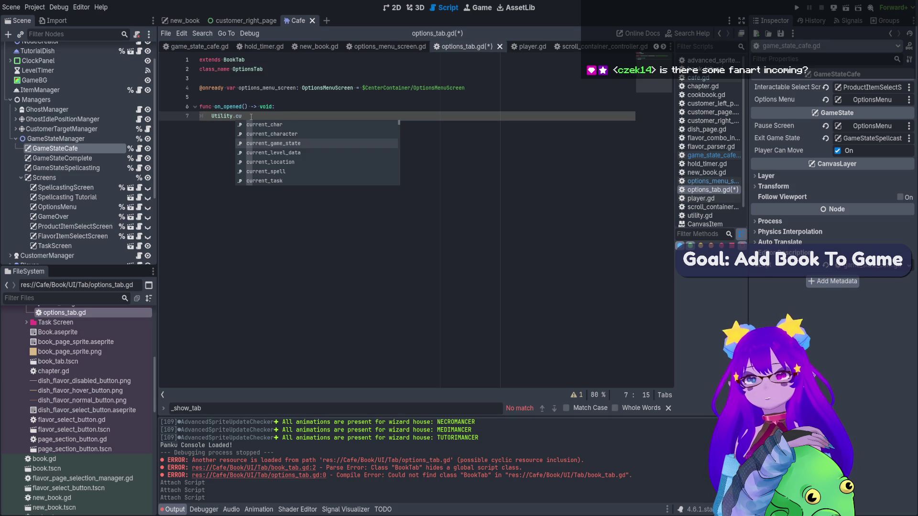
key(Return)
text(.)
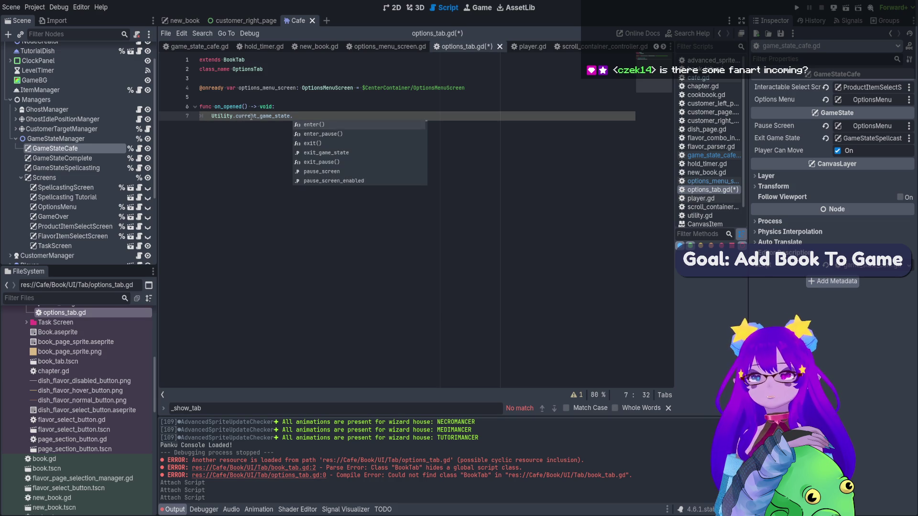
key(Down)
key(Return)
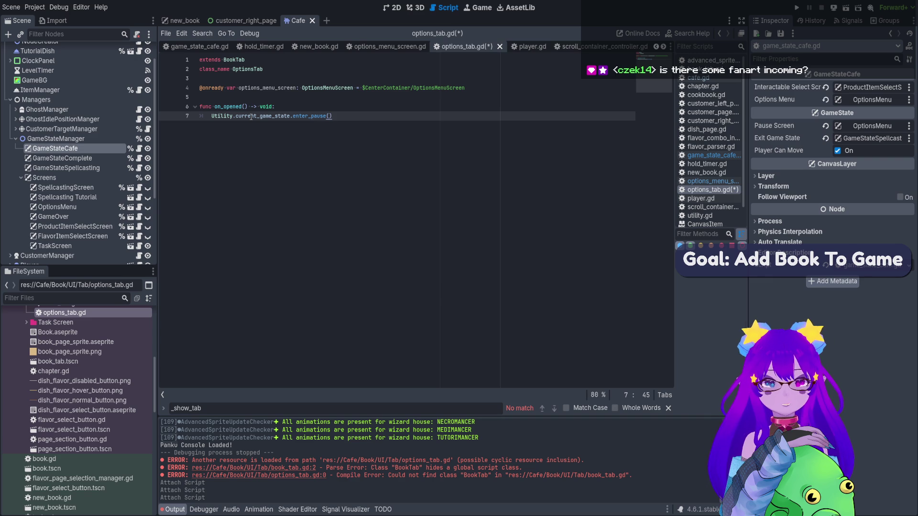
key(ctrl+s)
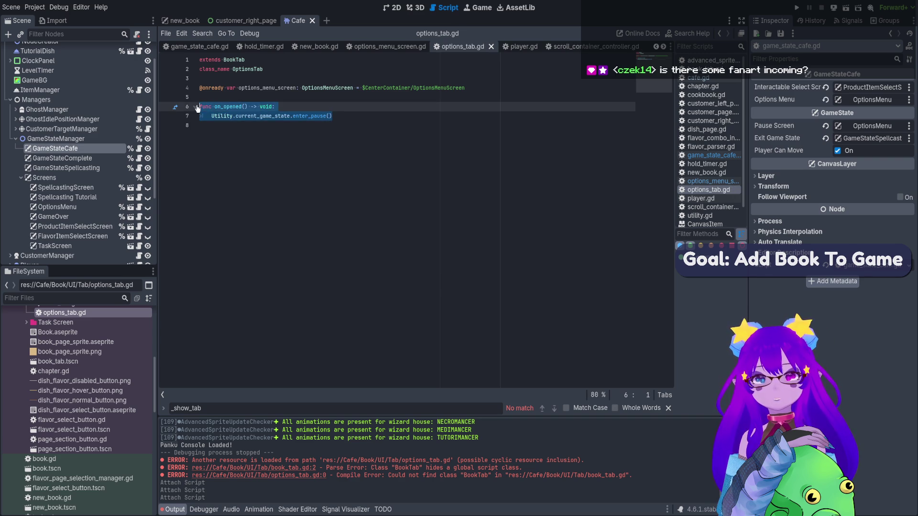
Paste a copy of on_opened below it and rename the copy to on_closed.
click(214, 126)
key(Return)
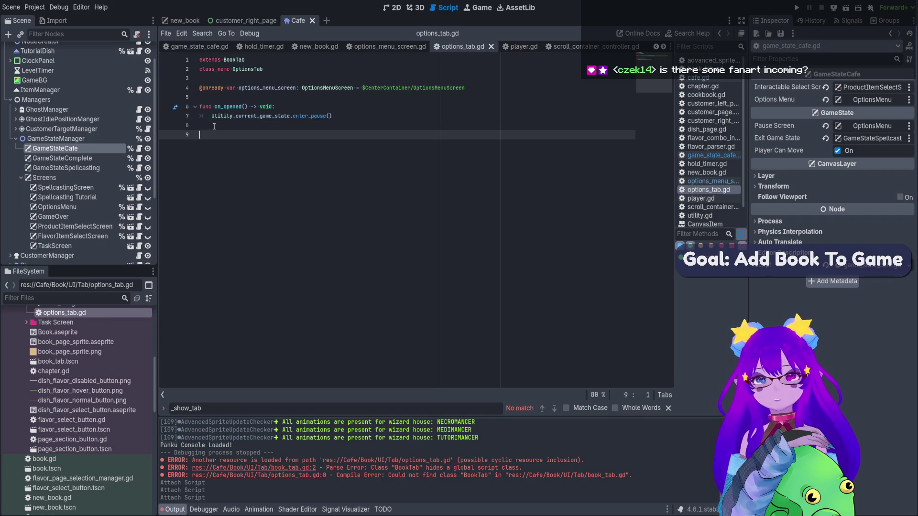
text(func on_opened() -> void: 	Utility.current_game_state.enter_pause())
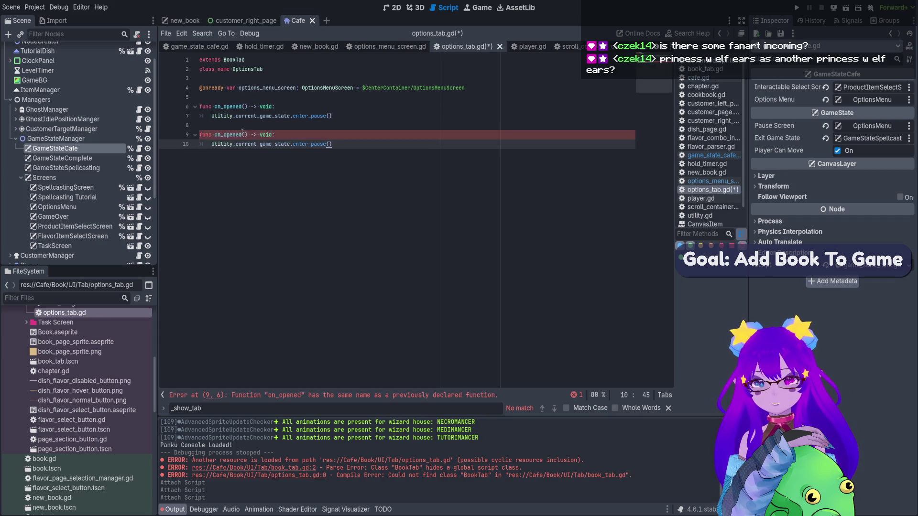
click(228, 134)
drag(226, 134, 223, 135)
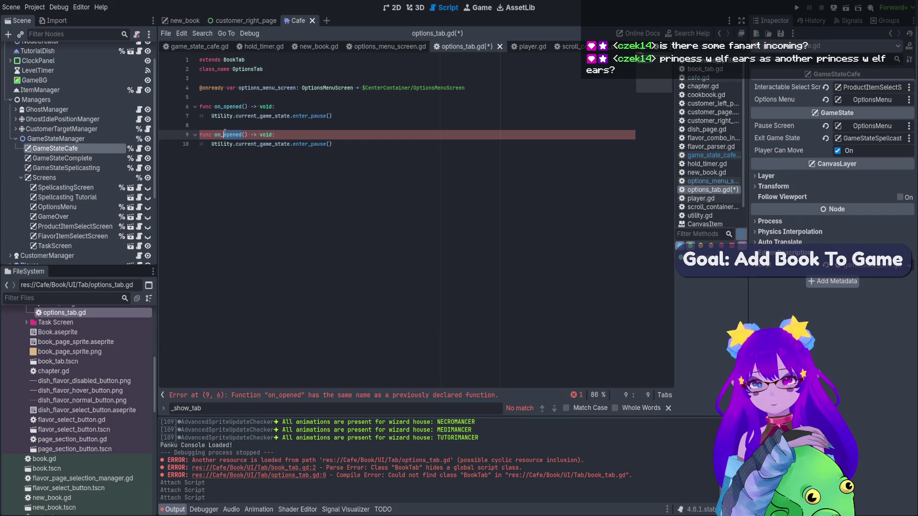
text(closed)
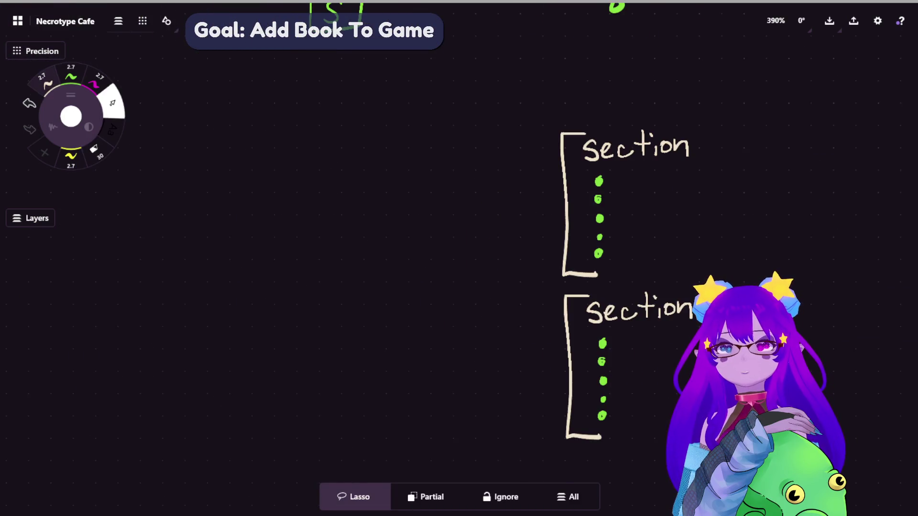
Draw curved leaf-shaped pen strokes on the whiteboard left of the section brackets.
drag(296, 283, 331, 320)
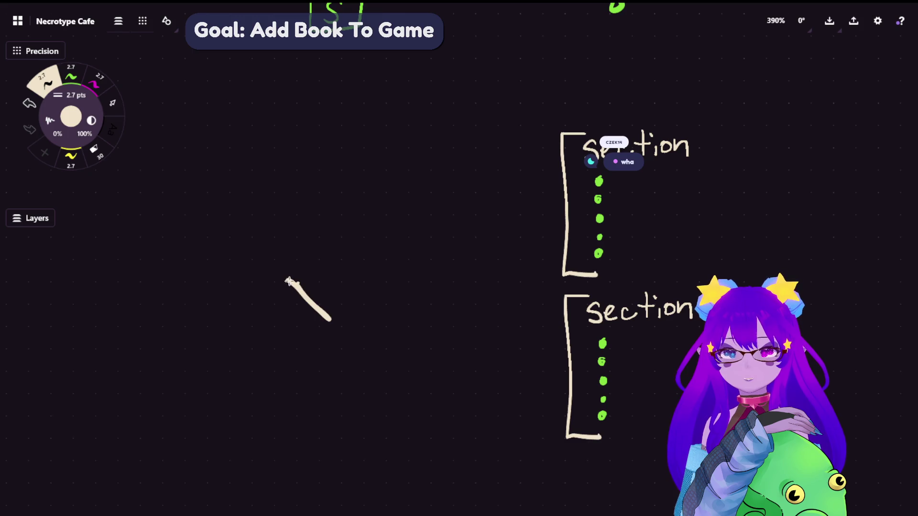
mouse_move(287, 280)
mouse_down()
mouse_move(338, 336)
mouse_move(354, 330)
mouse_up()
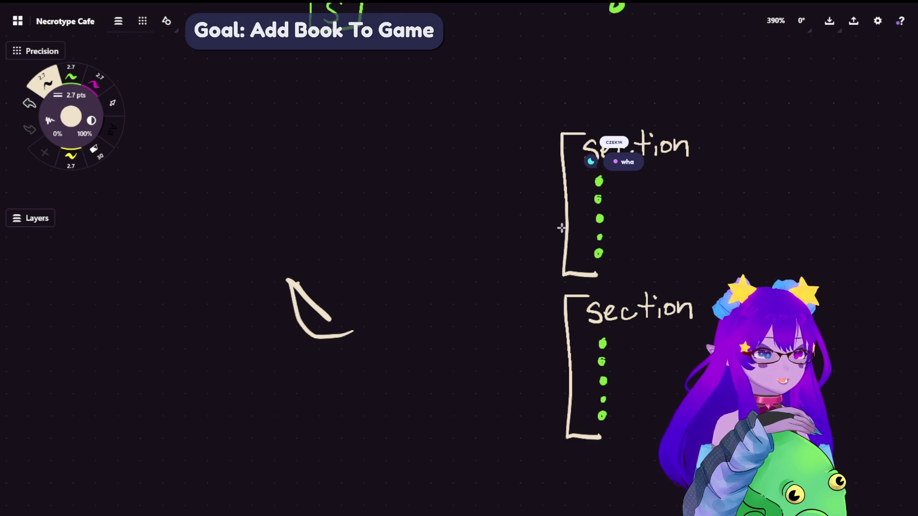
mouse_move(351, 429)
mouse_down()
mouse_move(268, 387)
mouse_move(292, 428)
mouse_move(344, 437)
mouse_up()
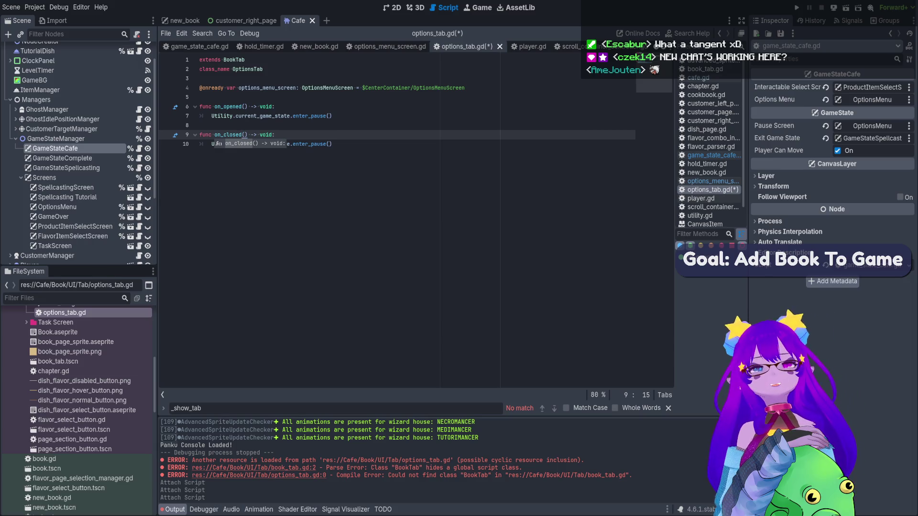
Replace enter_pause with exit_pause() in on_closed and save options_tab.gd.
click(531, 97)
double_click(307, 144)
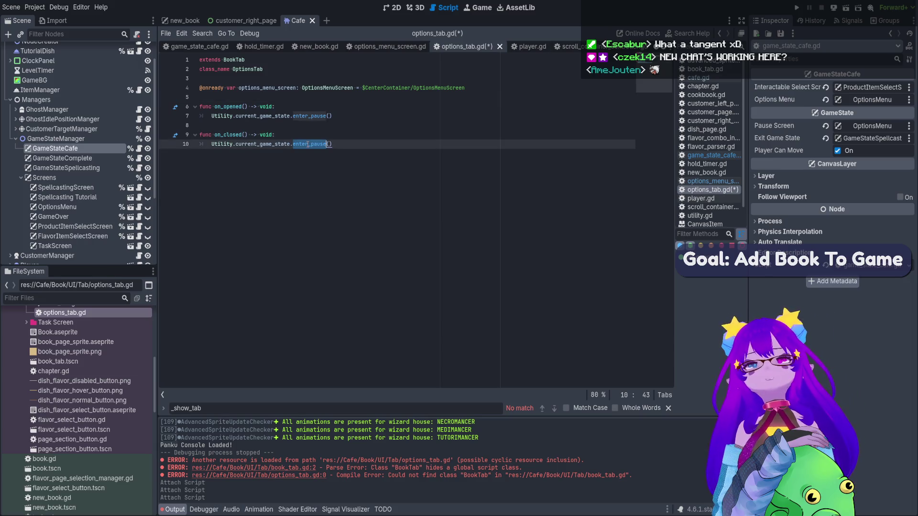
text(ent)
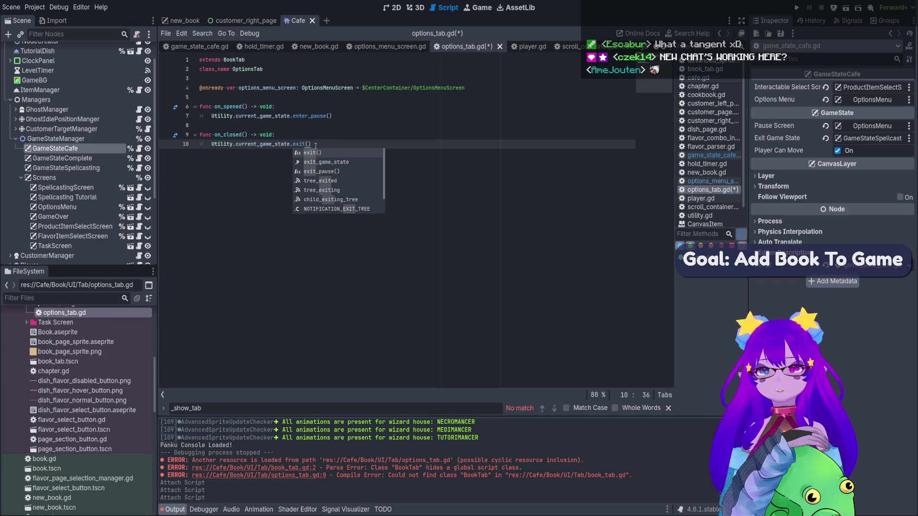
key(Down)
key(Return)
key(ctrl+s)
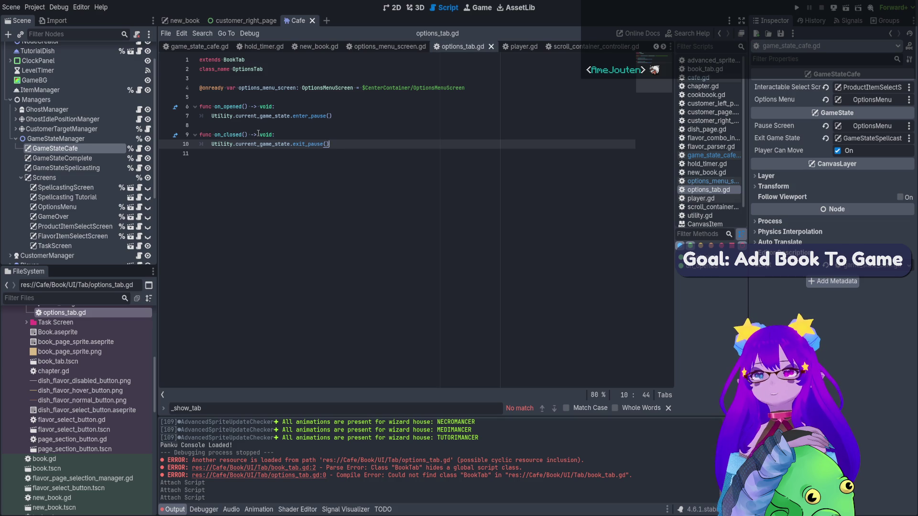
click(167, 21)
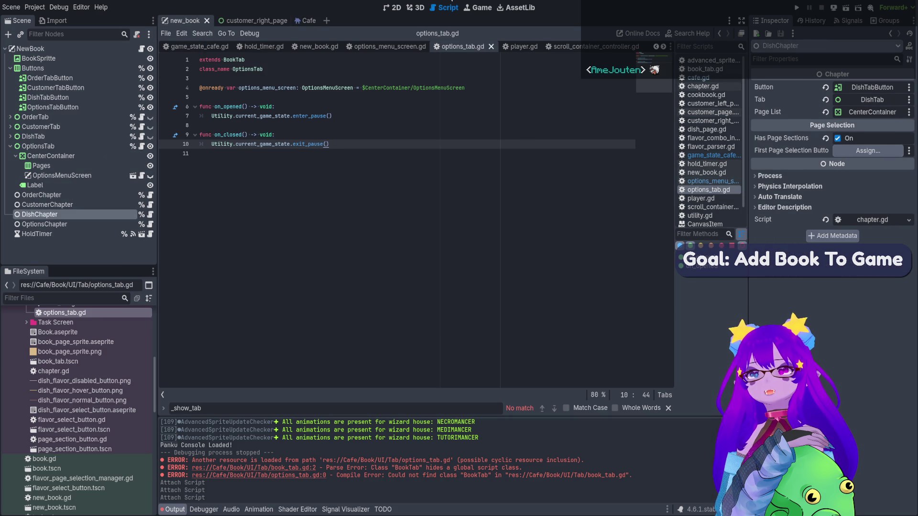
Delete OptionsMenuScreen from CenterContainer in new_book, leaving only Pages, and save the scene.
click(391, 11)
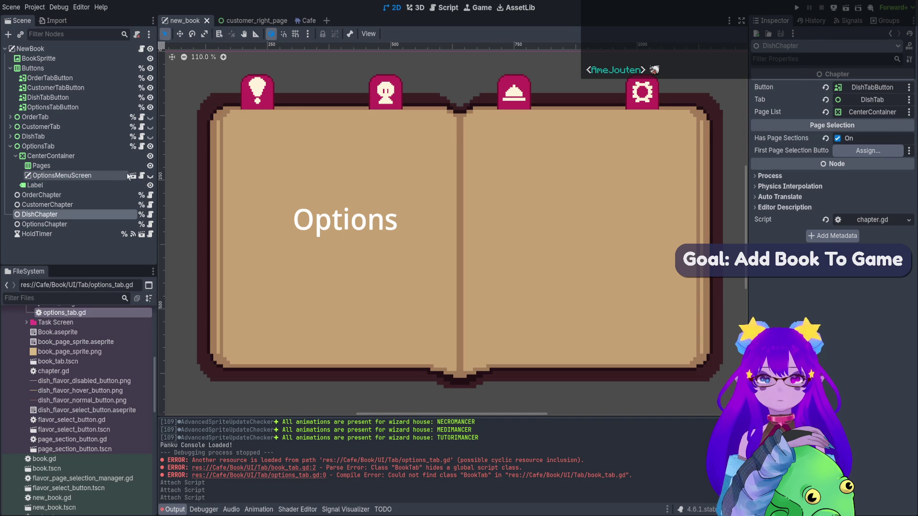
click(111, 175)
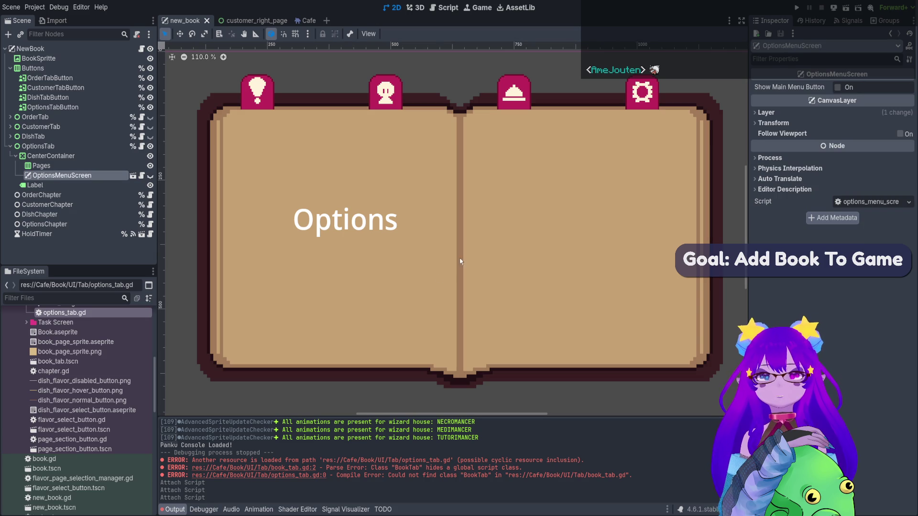
key(Delete)
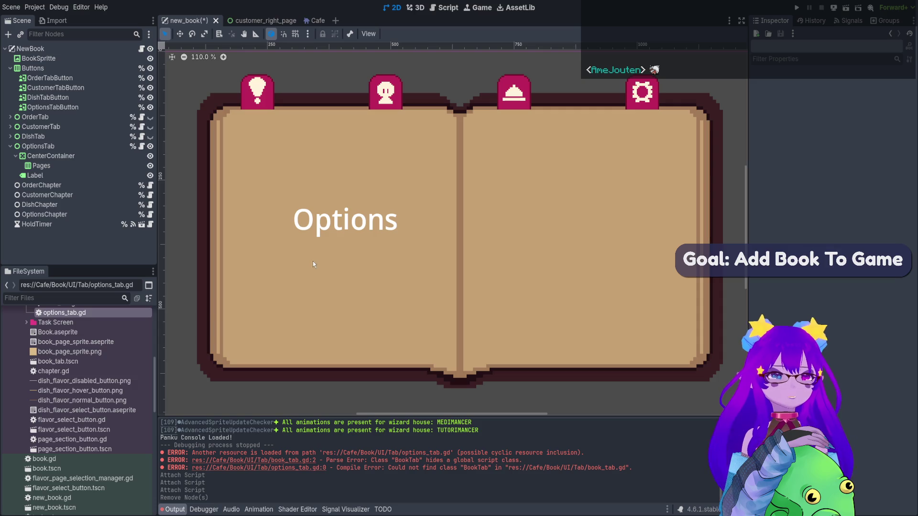
key(ctrl+s)
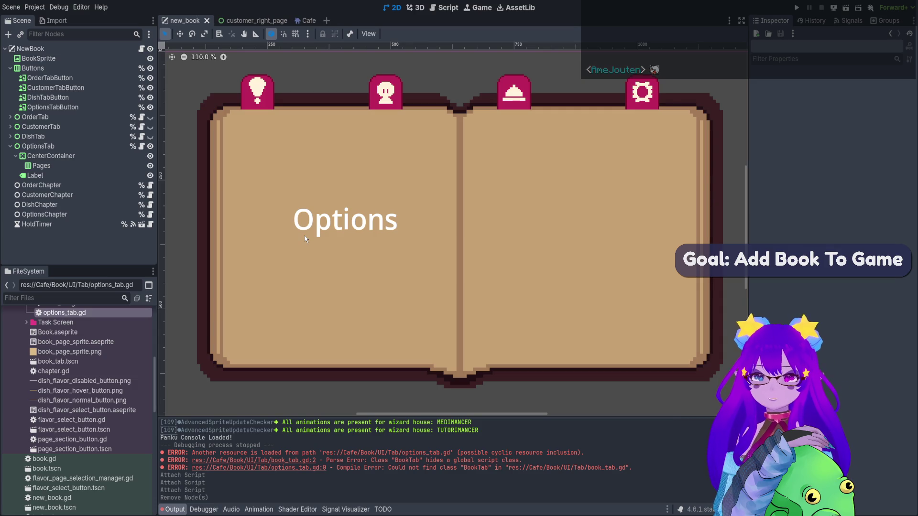
Run the game muted, start level 4 in the café, and open the options_tab.gd line 4 error.
click(798, 8)
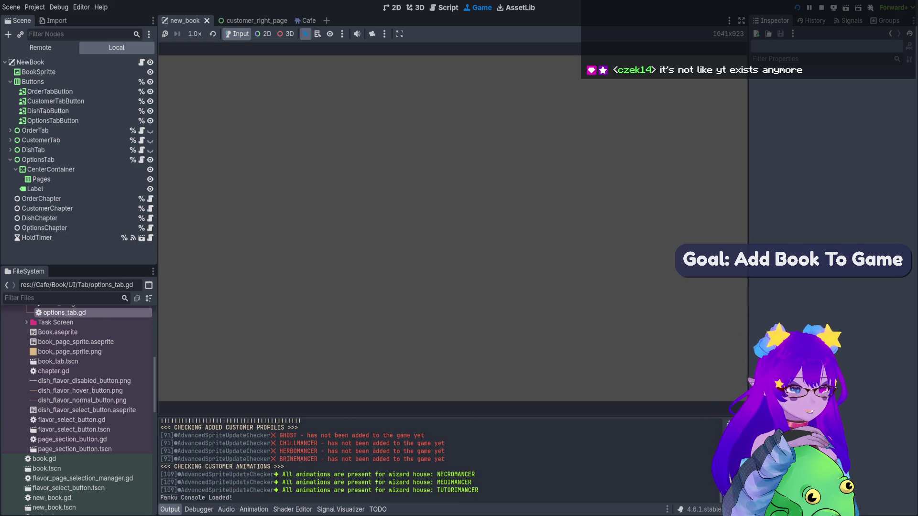
click(357, 33)
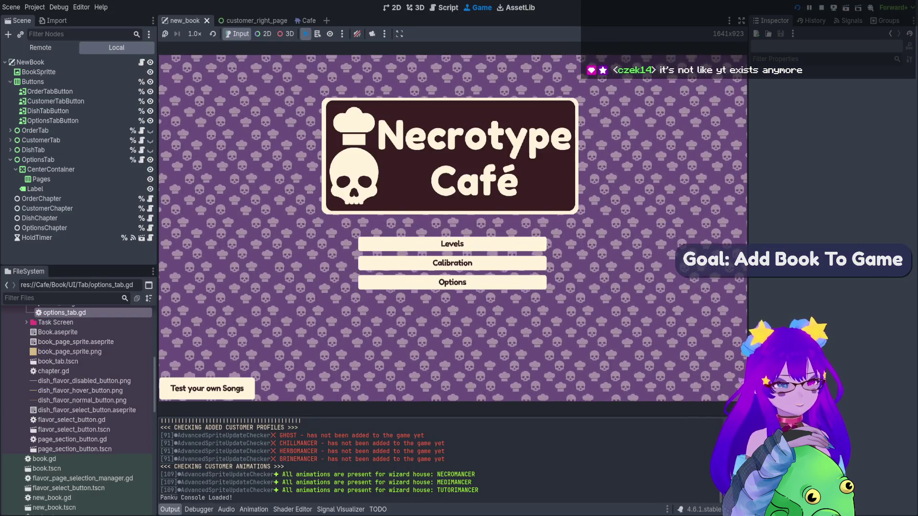
key(Return)
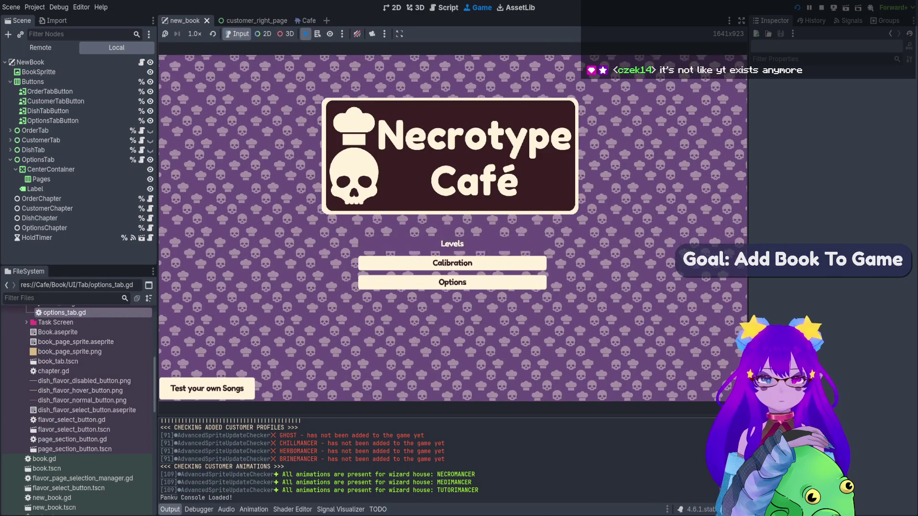
click(402, 226)
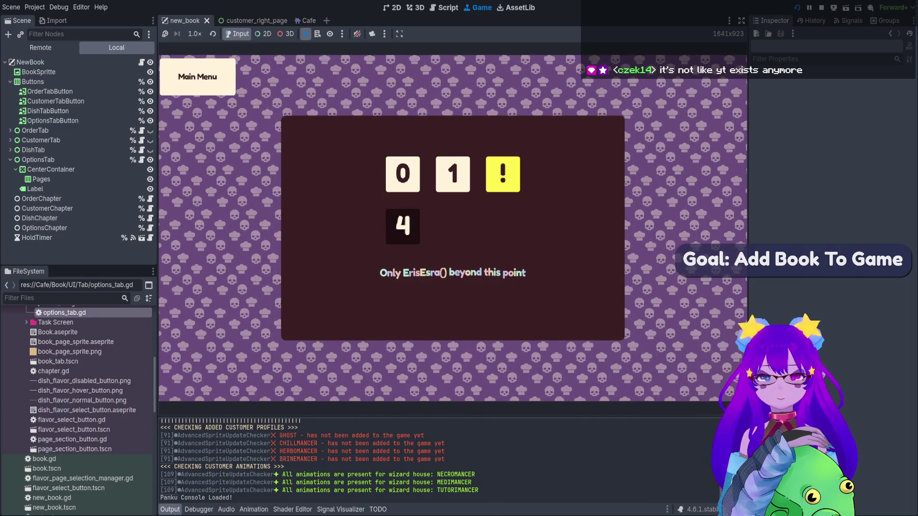
key(Return)
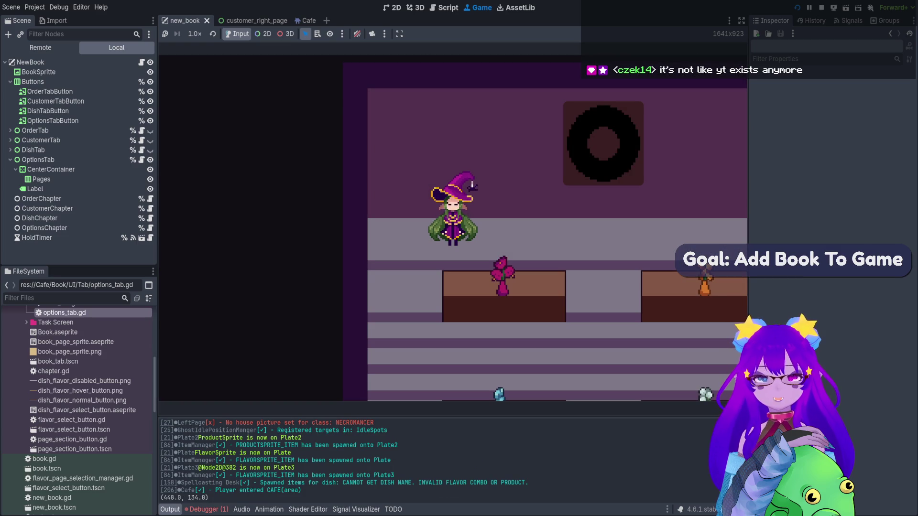
click(207, 509)
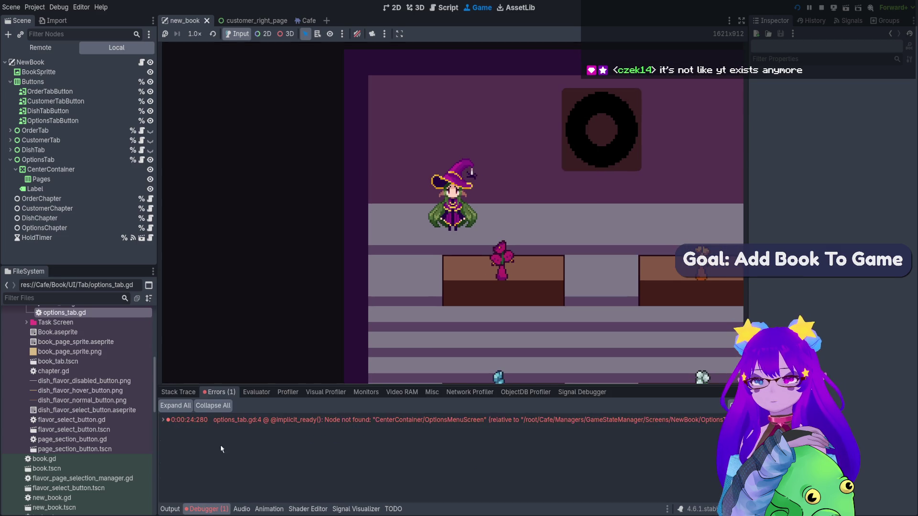
double_click(237, 420)
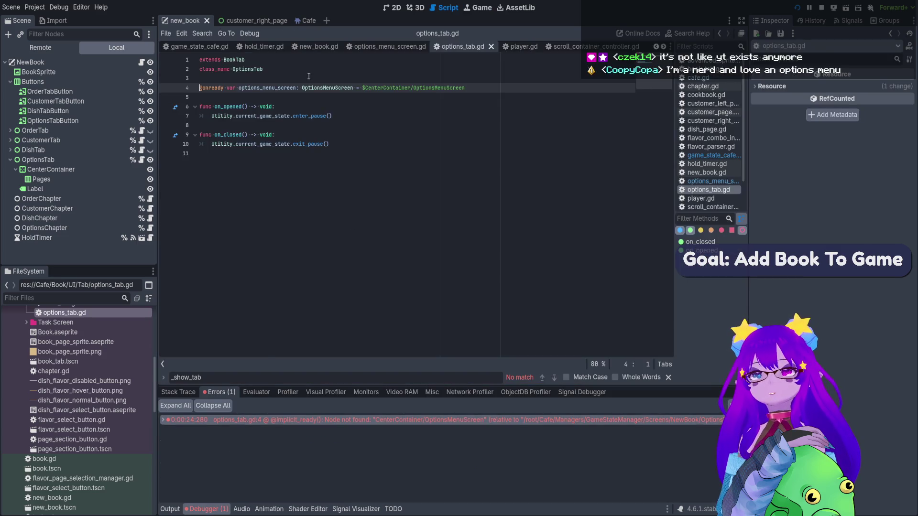
drag(235, 98, 213, 80)
key(BackSpace)
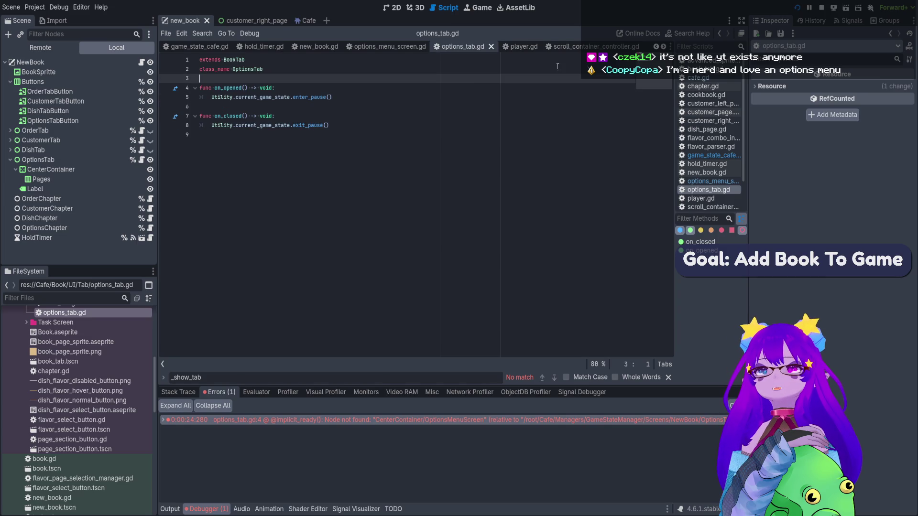
click(822, 8)
click(797, 8)
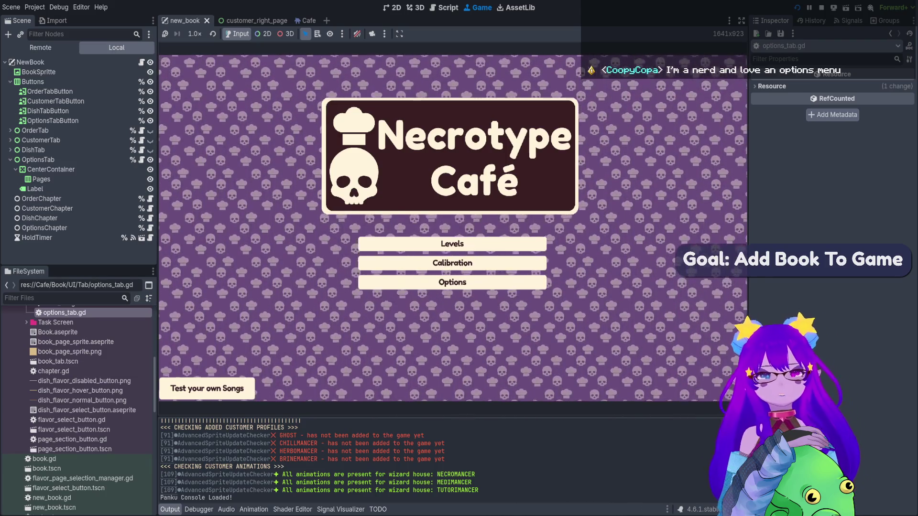
Toggle the options overlay, flip the book from Orders to Options, then stop the game with F8.
text(options)
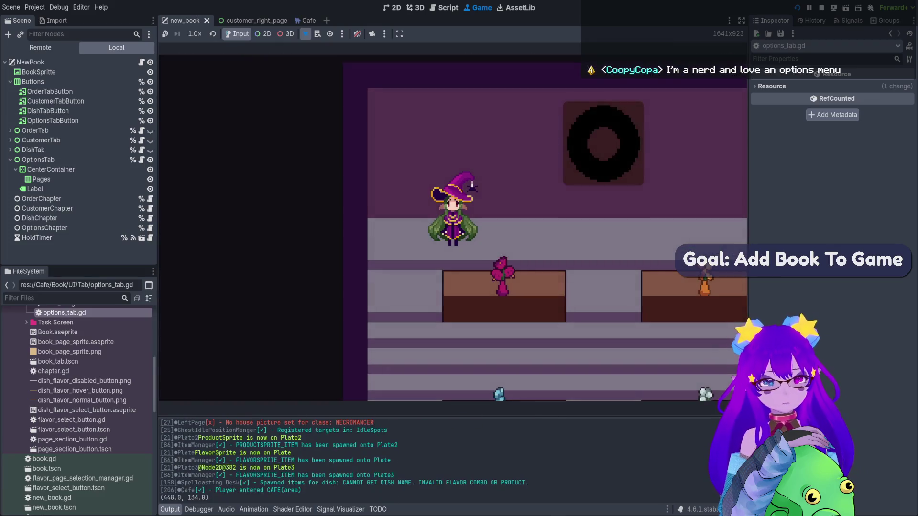
key(Escape)
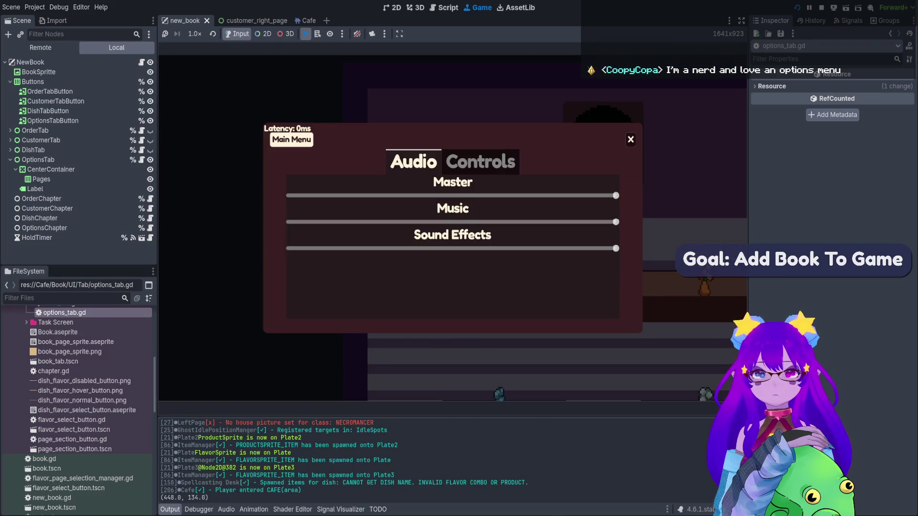
key(Escape)
key(Escape)
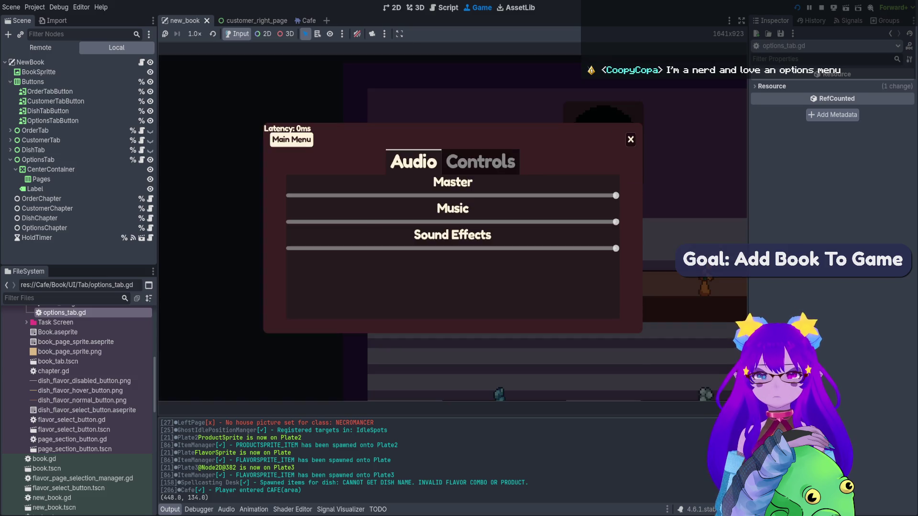
key(Escape)
key(Tab)
key(Tab)
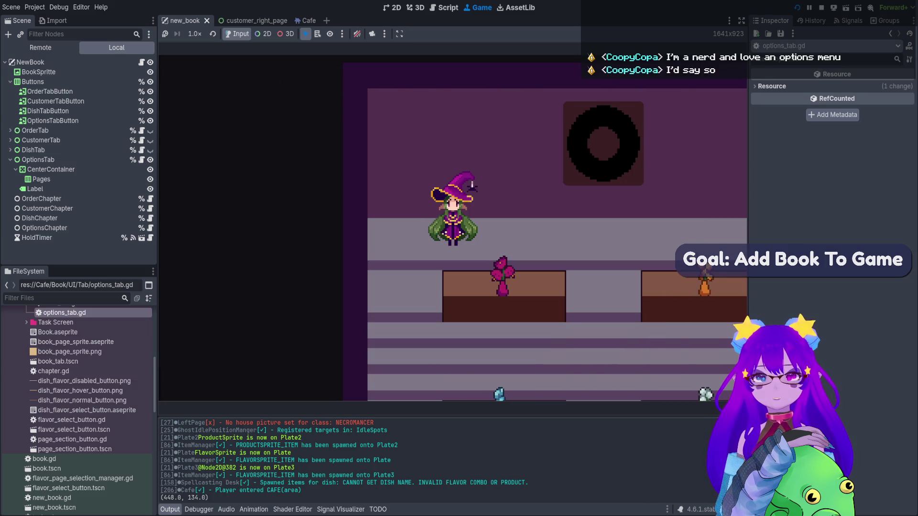
key(Tab)
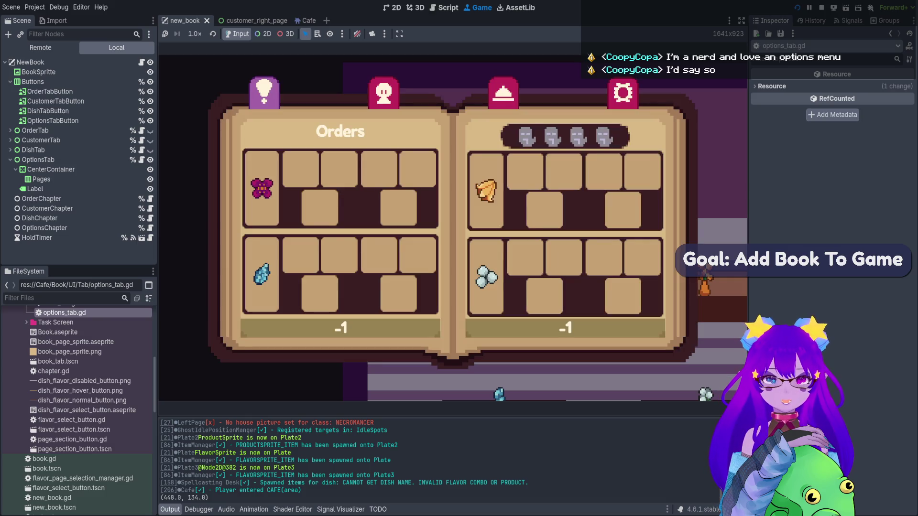
key(e)
key(e)
key(e)
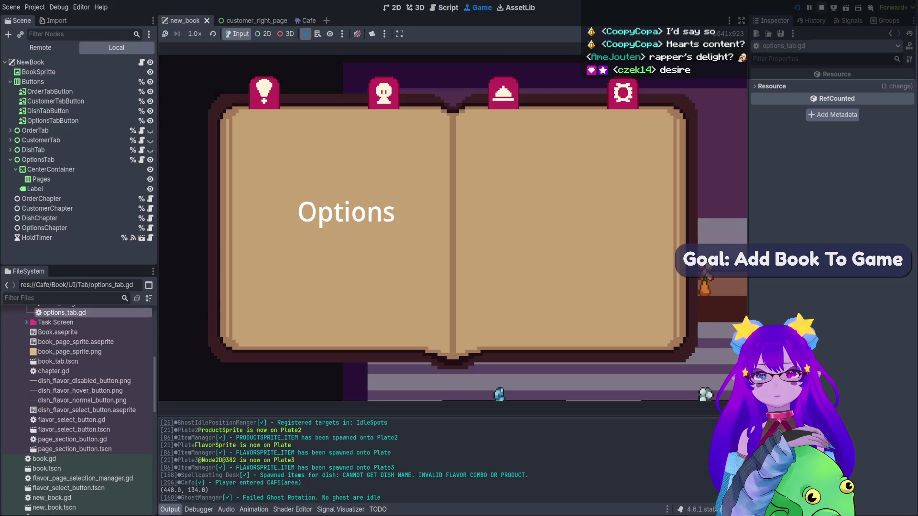
key(F8)
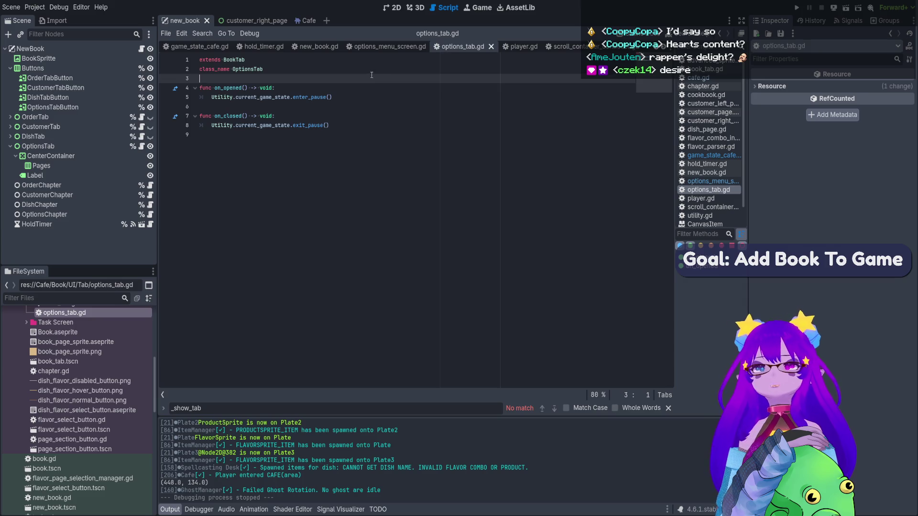
Insert Utility.close_book.emit() as on_opened's first line, save options_tab.gd, and run the game.
click(359, 96)
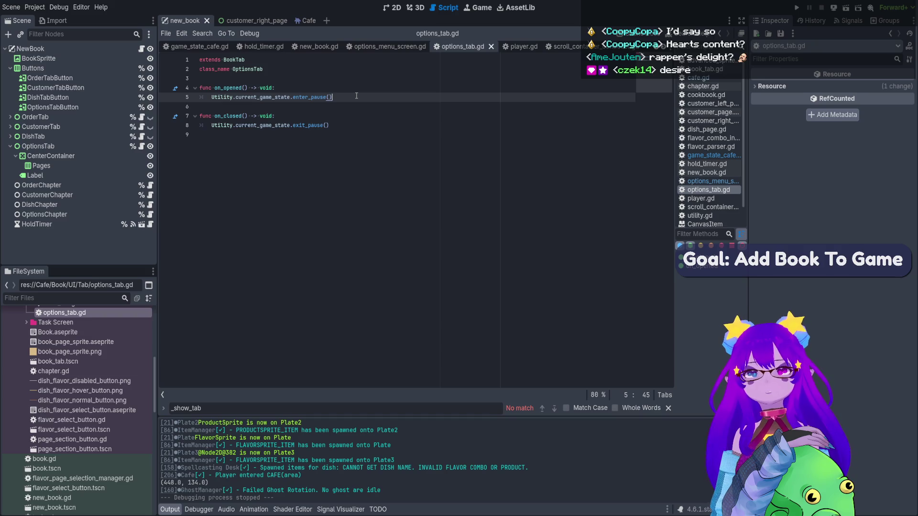
key(Up)
key(Return)
text(Utility.)
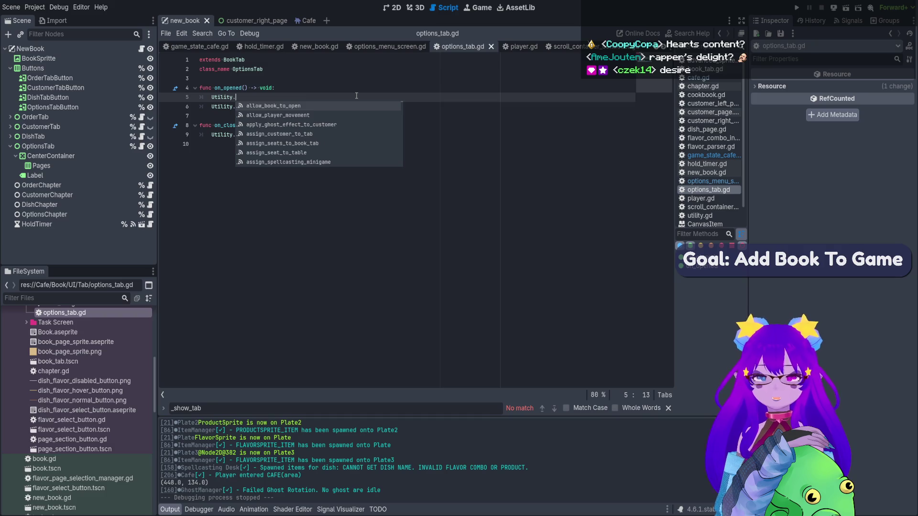
text(clo)
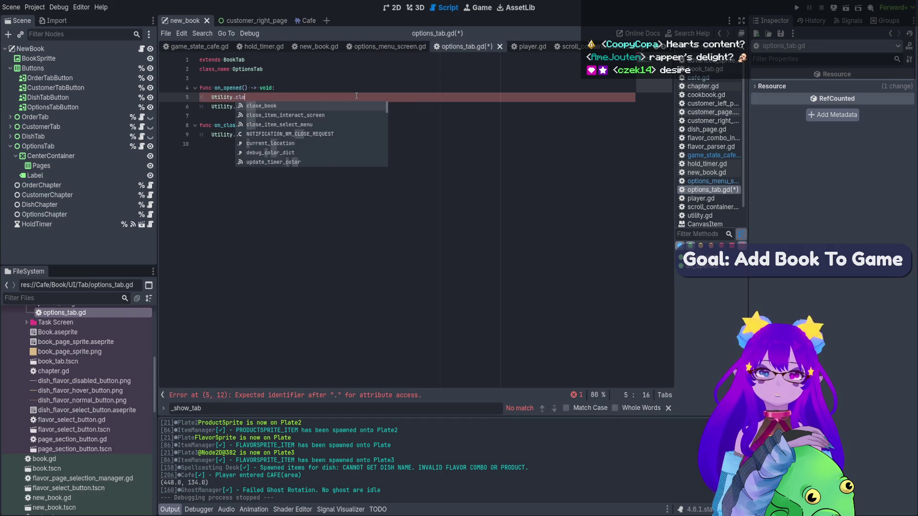
text(se_book.)
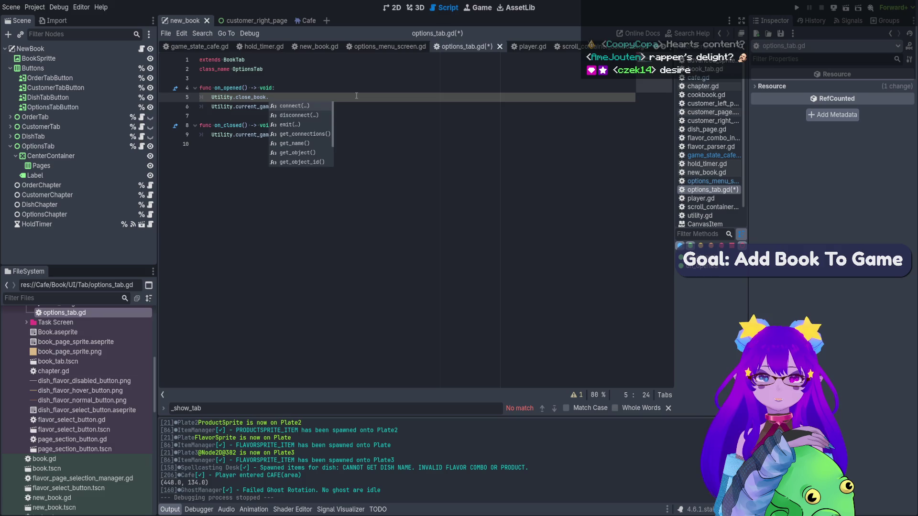
text(emit())
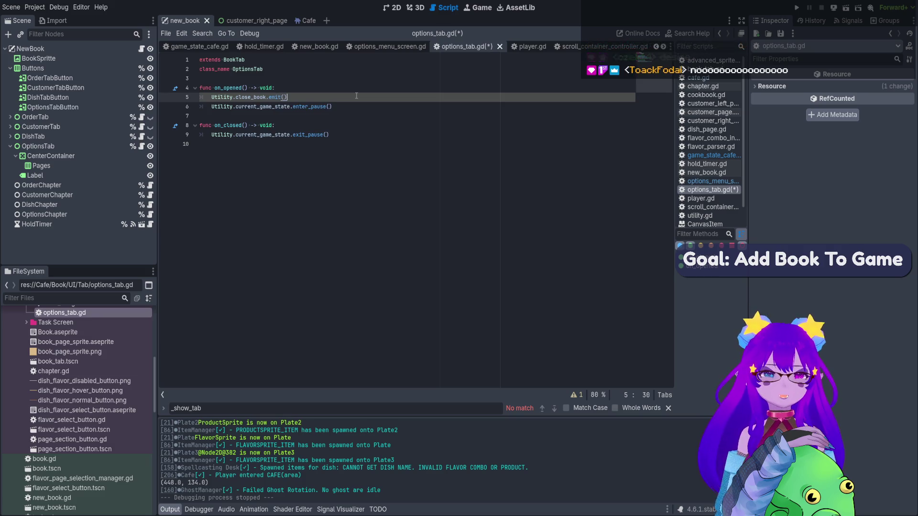
key(ctrl+s)
click(795, 9)
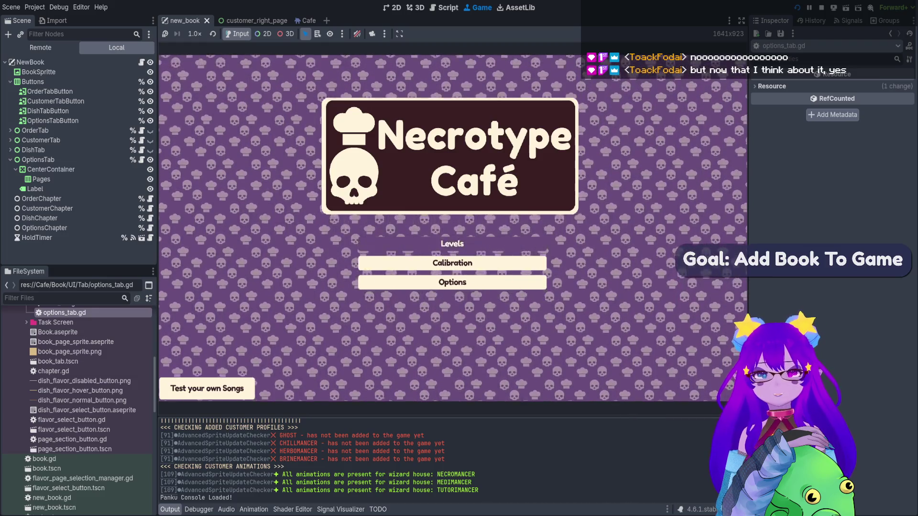
Start a level, toggle the book and pause menu, and flip the book to its Options page.
click(452, 243)
key(Tab)
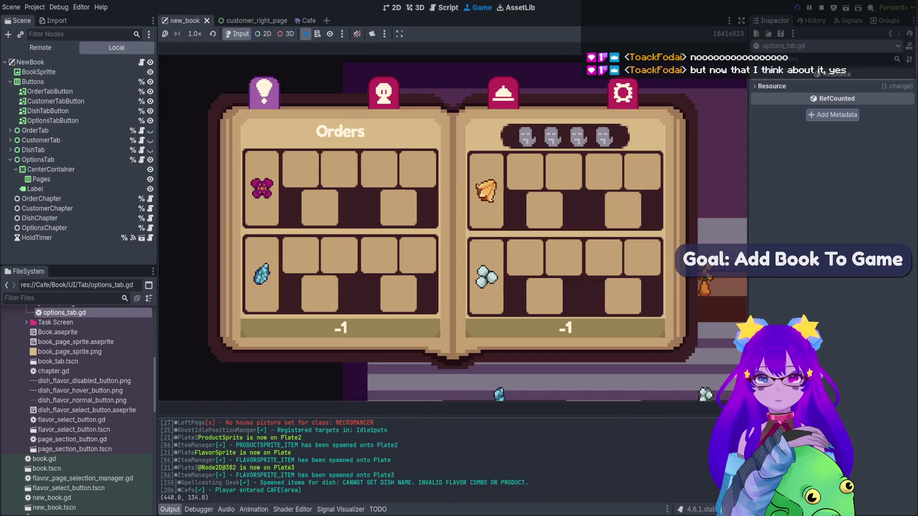
key(Tab)
key(Escape)
key(Escape)
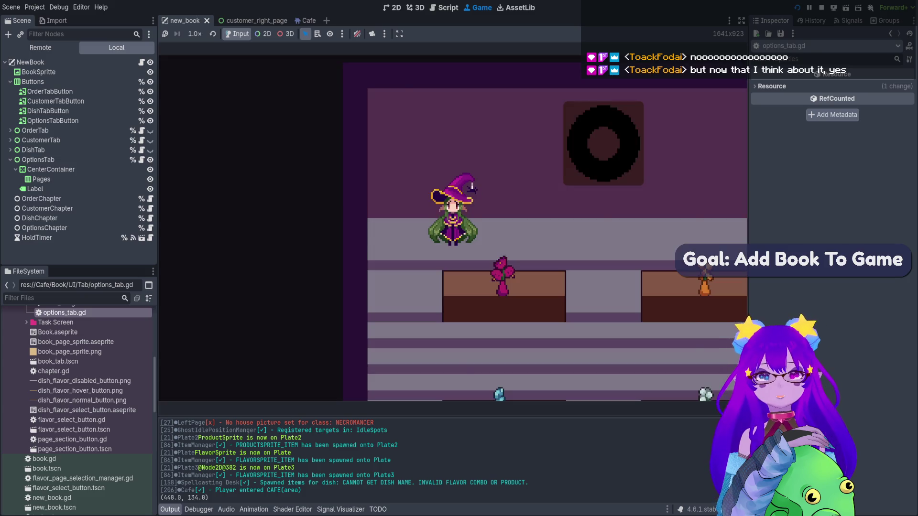
key(Tab)
key(e)
key(e)
key(e)
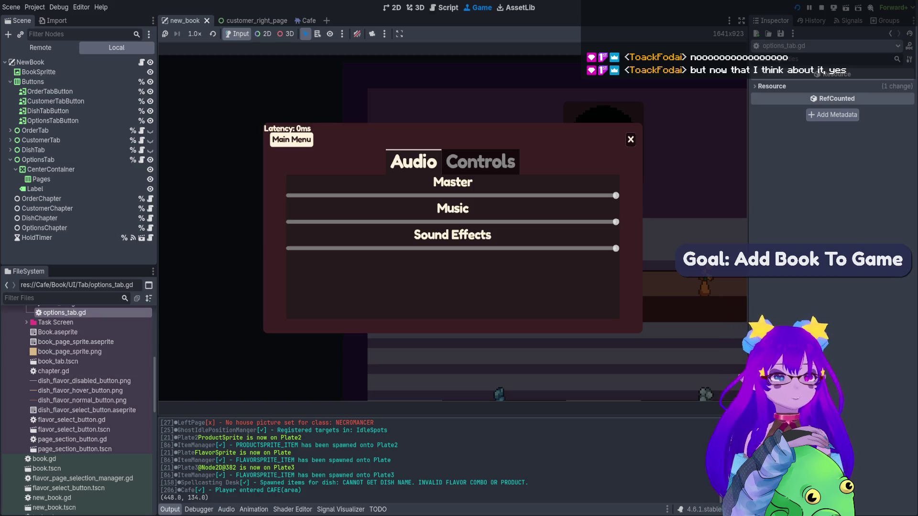
key(Escape)
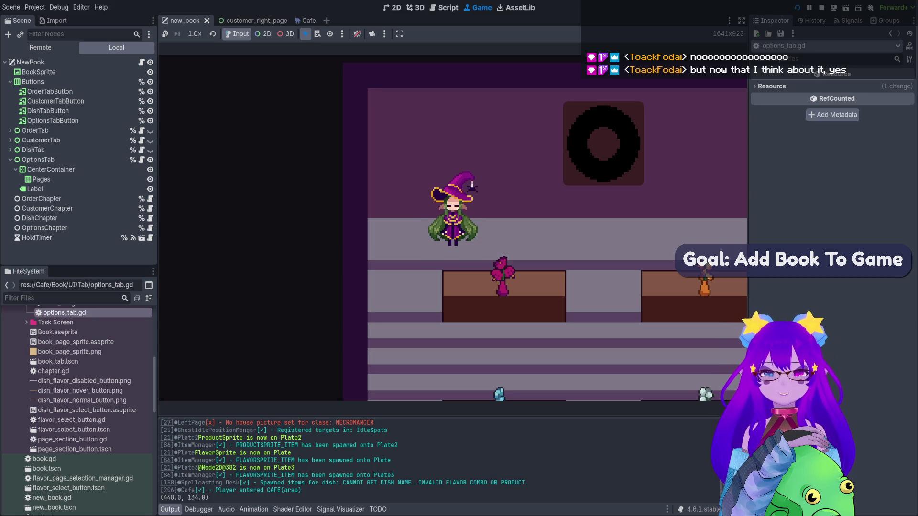
Run Cheats.spawn_customer() from the debug console and seat the new customer at a table.
key(grave)
text(spawn)
key(Tab)
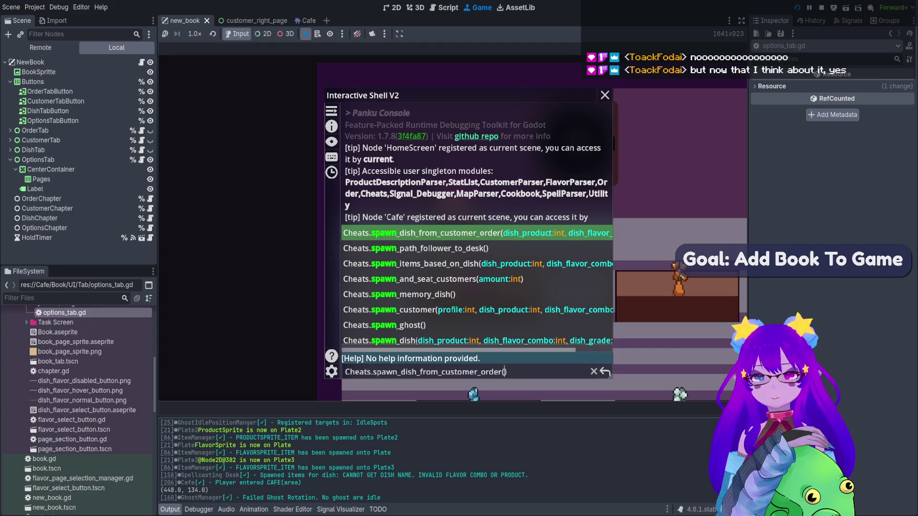
key(Tab)
key(Tab)
key(Tab)
key(Return)
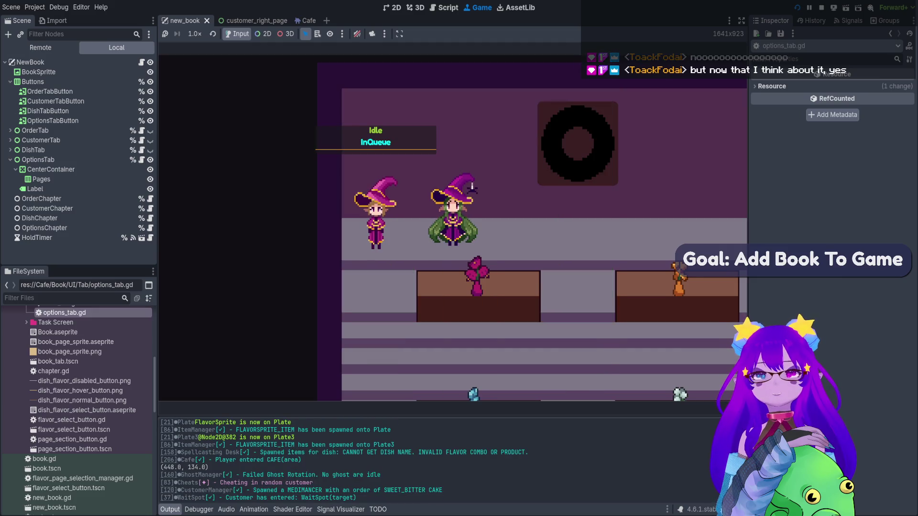
click(472, 189)
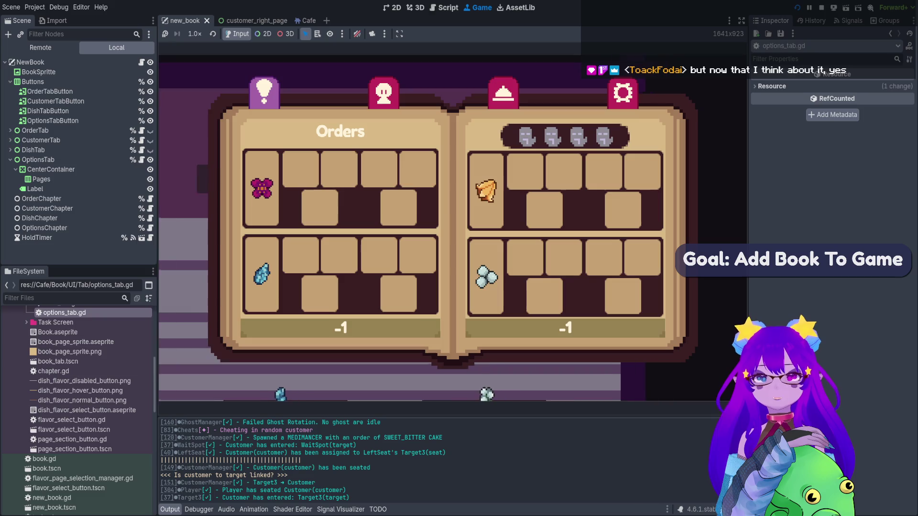
key(Escape)
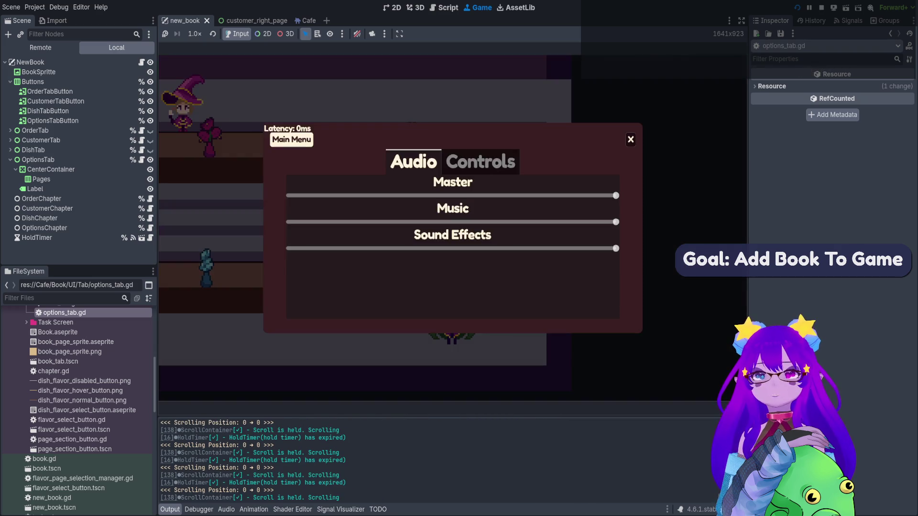
Toggle the options menu open and closed repeatedly with Escape while the book is open.
key(Escape)
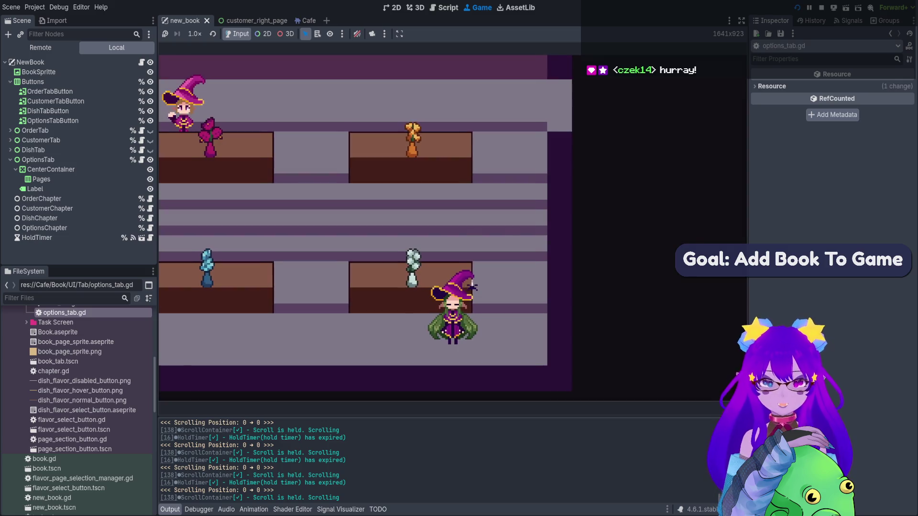
key(Escape)
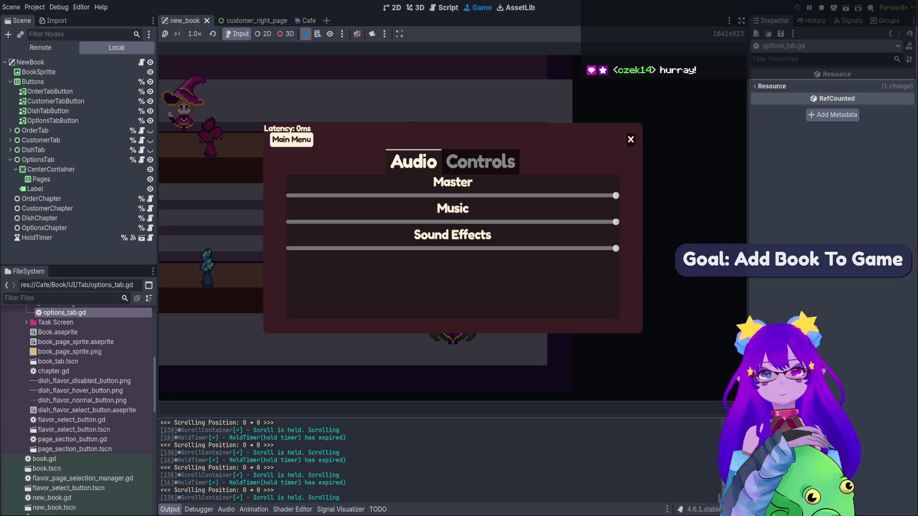
key(Escape)
key(Escape)
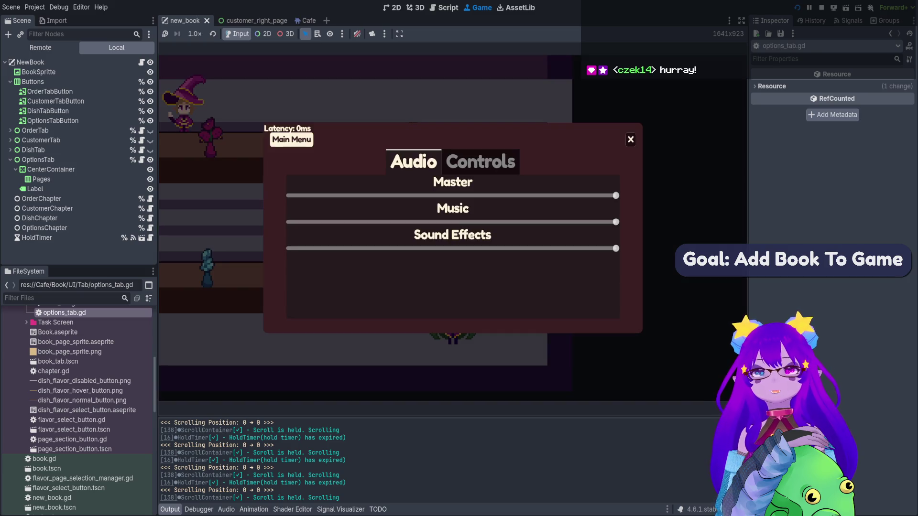
key(Escape)
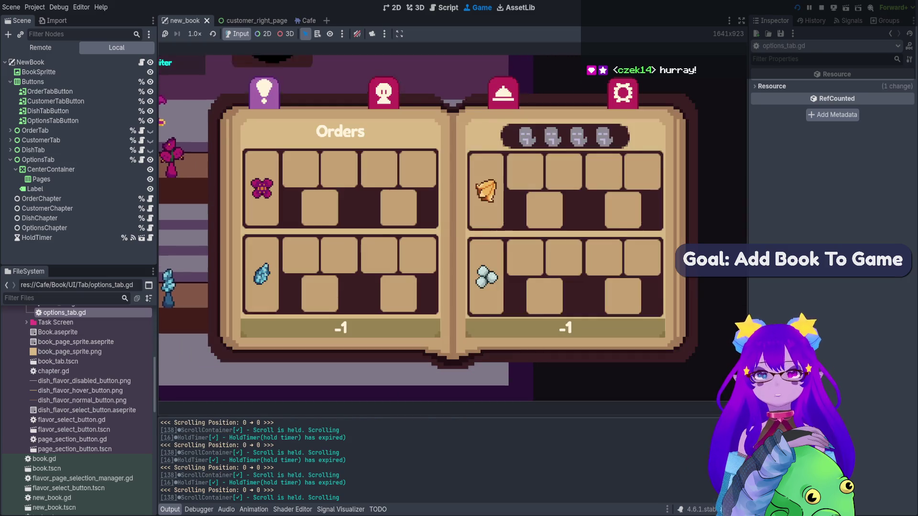
key(Escape)
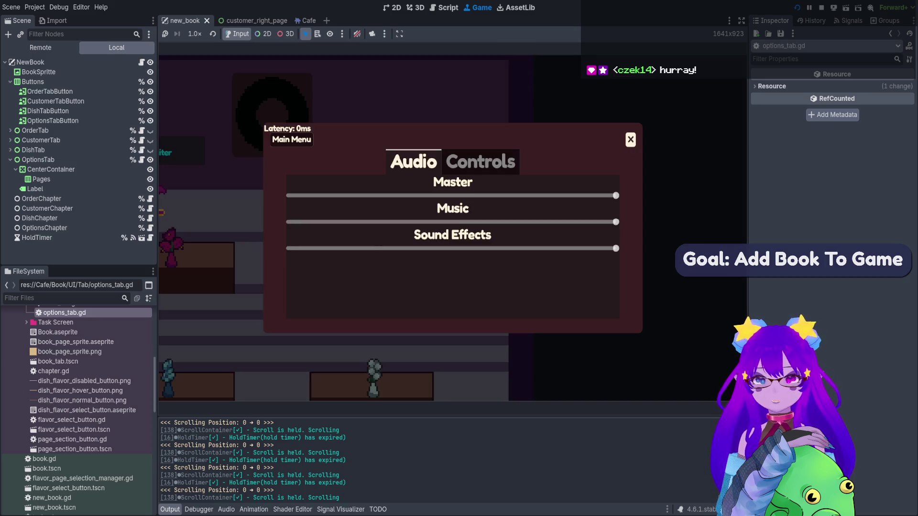
key(Escape)
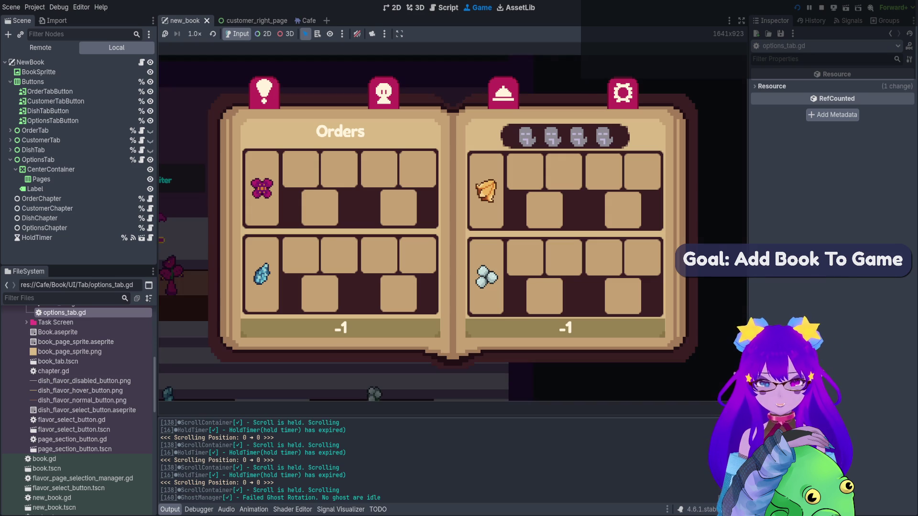
Switch between the Orders book and the Audio/Controls options menu, then choose Main Menu.
key(Escape)
key(Escape)
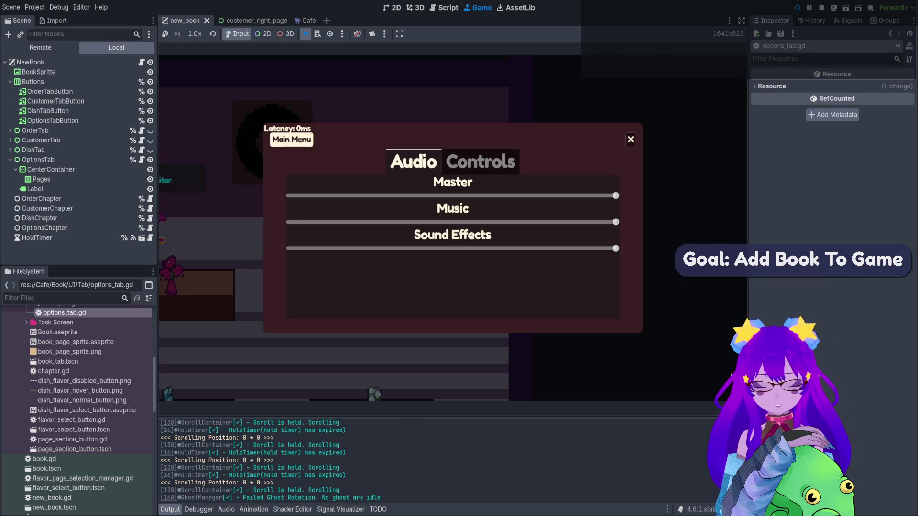
key(Escape)
key(Tab)
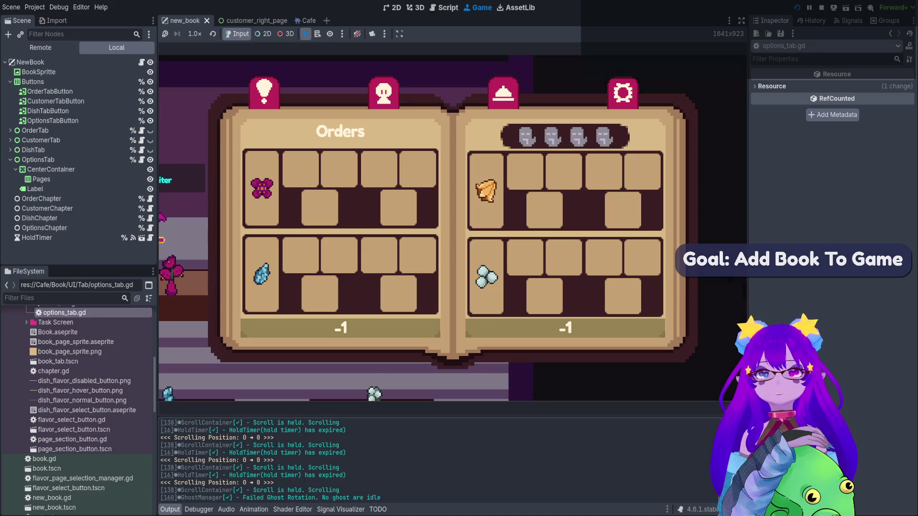
key(Tab)
key(Escape)
click(291, 139)
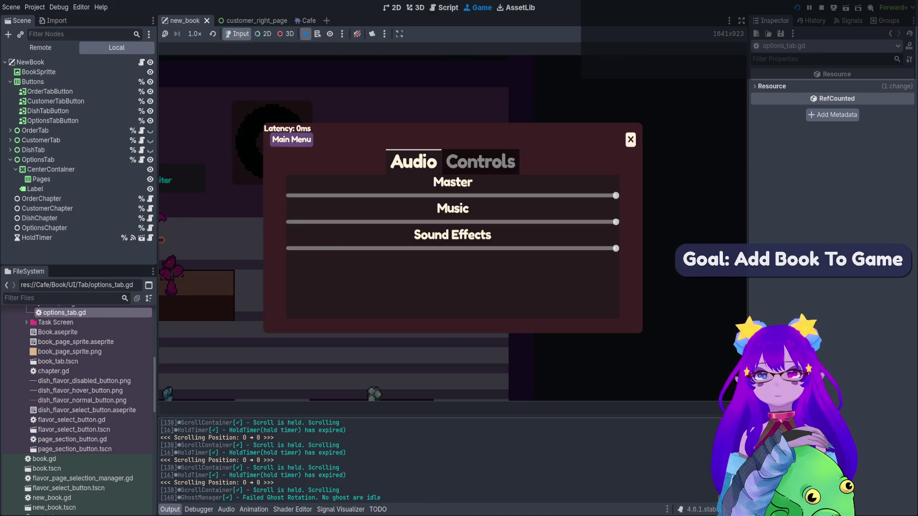
key(F8)
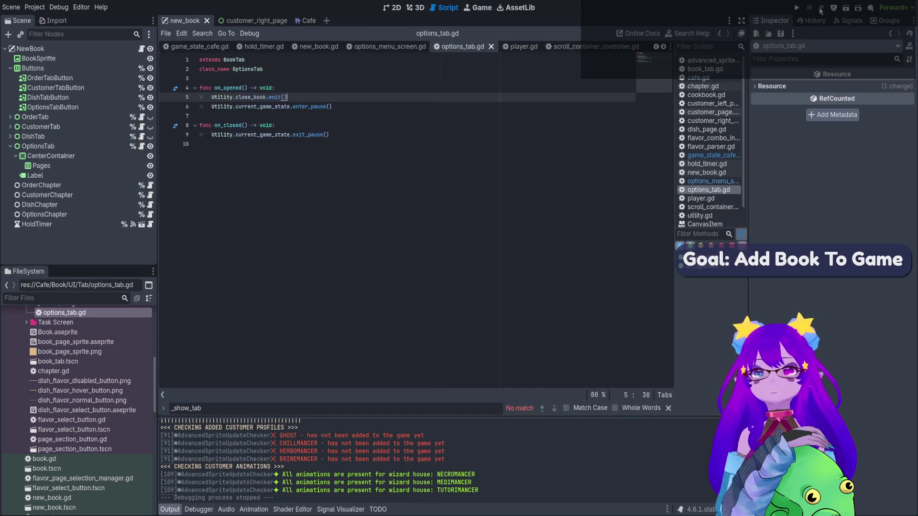
click(337, 107)
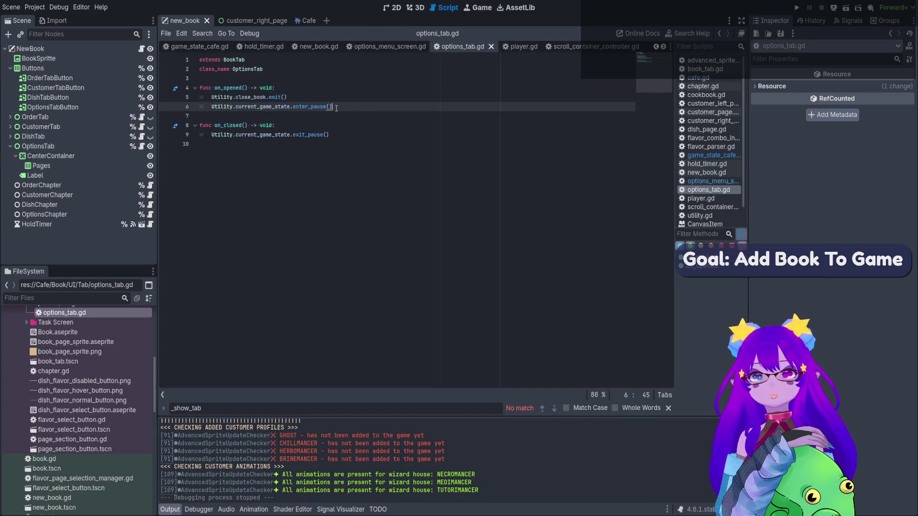
drag(287, 97, 210, 97)
key(ctrl+s)
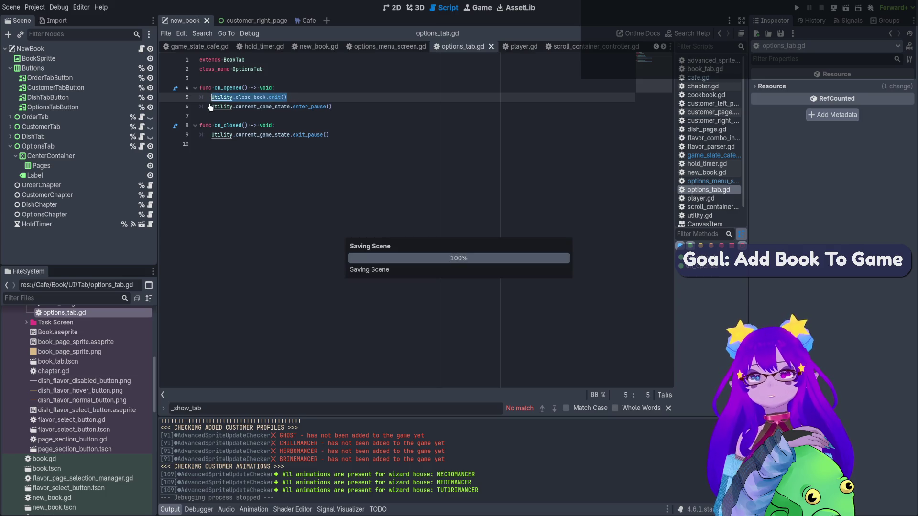
click(299, 125)
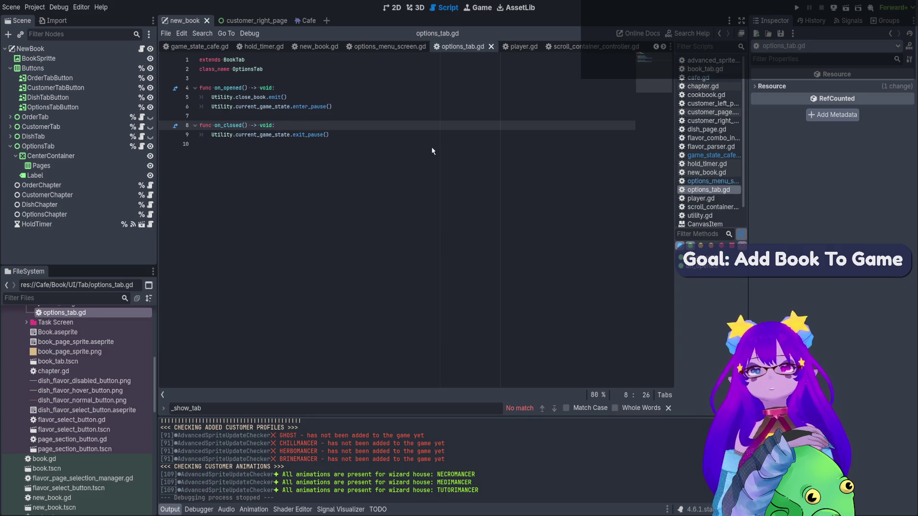
key(alt+Left)
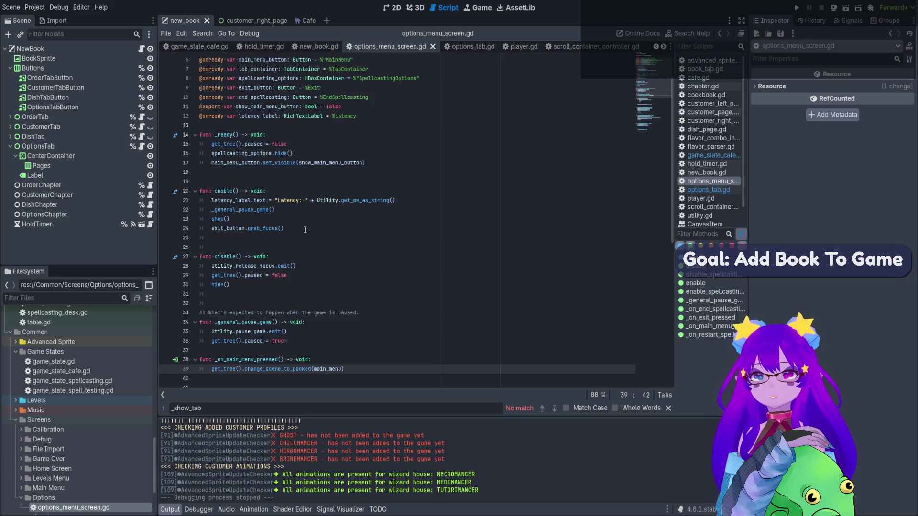
Add Utility.close_book.emit() after _general_pause_game() in options_menu_screen.gd's enable().
click(286, 211)
key(Return)
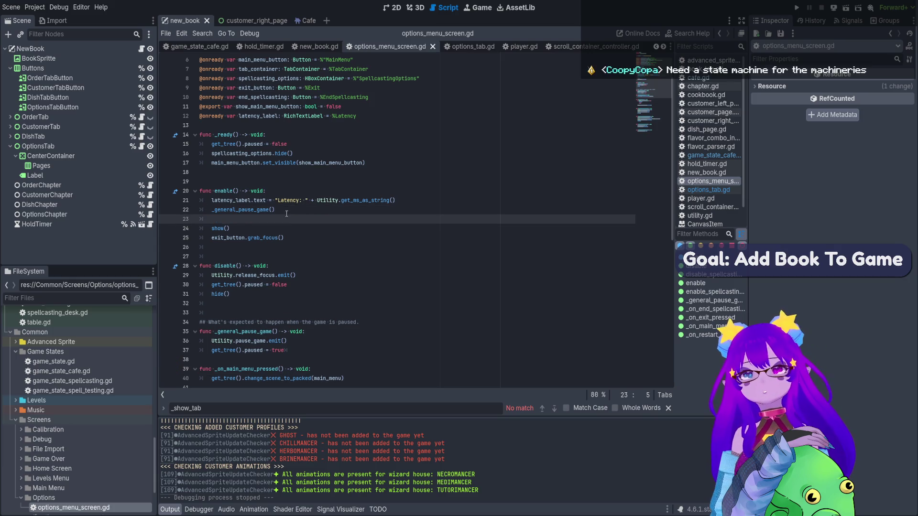
text(Utility.close_book.emit())
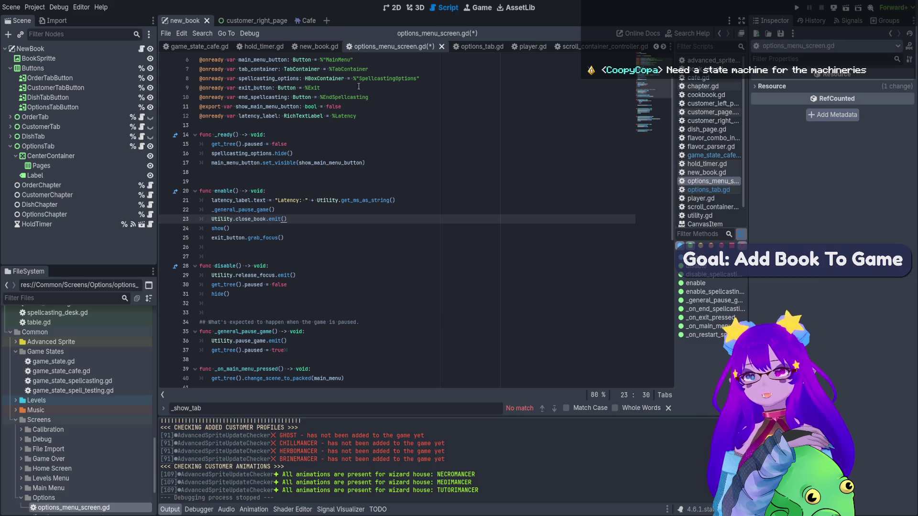
Return to the new_book scene and open the OptionsTab node's options_tab.gd script.
click(263, 22)
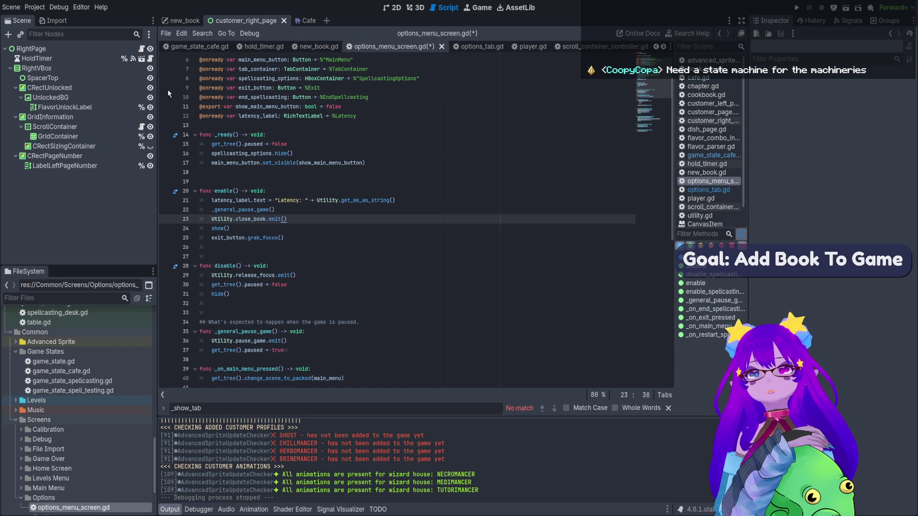
click(182, 20)
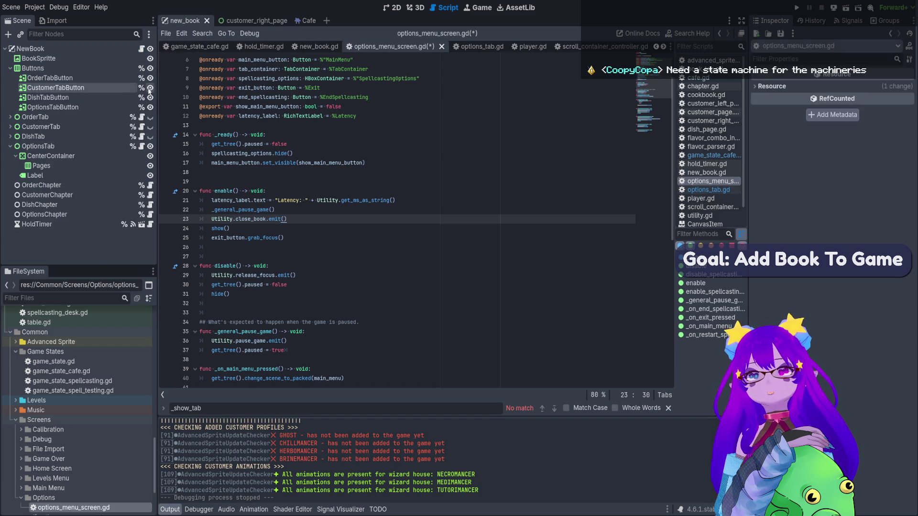
click(142, 147)
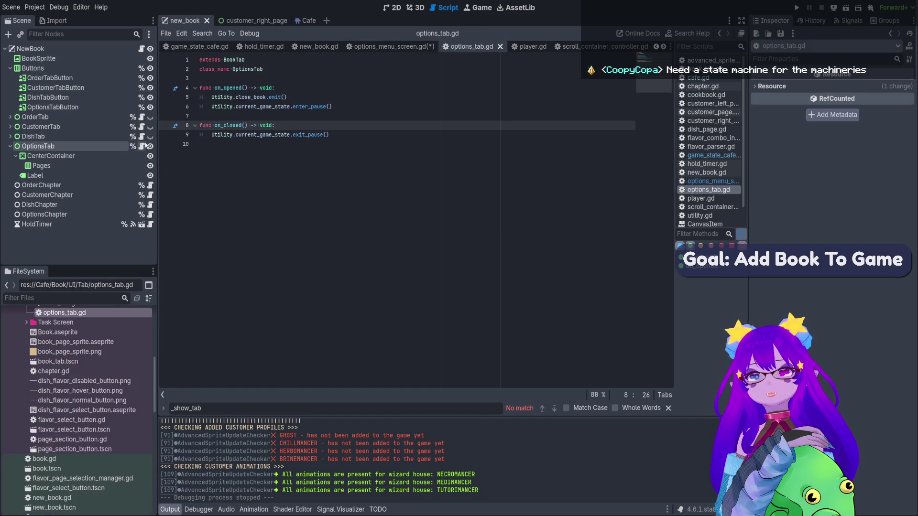
Remove the close_book emit line from on_opened, save, and jump to current_game_state in utility.gd.
click(334, 106)
key(Up)
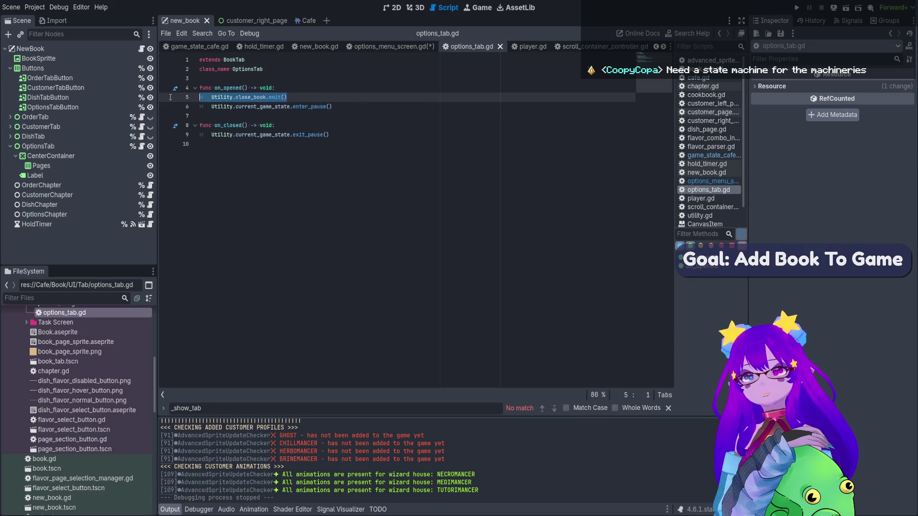
key(ctrl+shift+k)
key(ctrl+s)
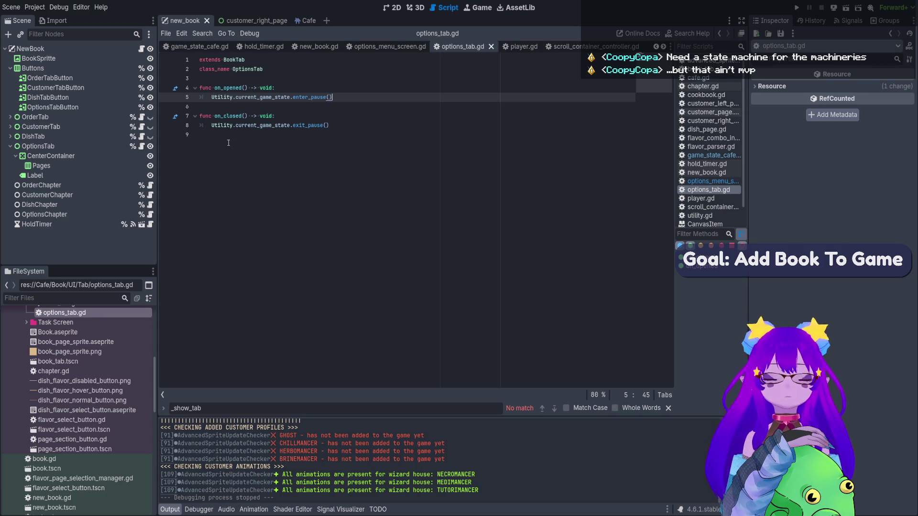
ctrl+click(266, 97)
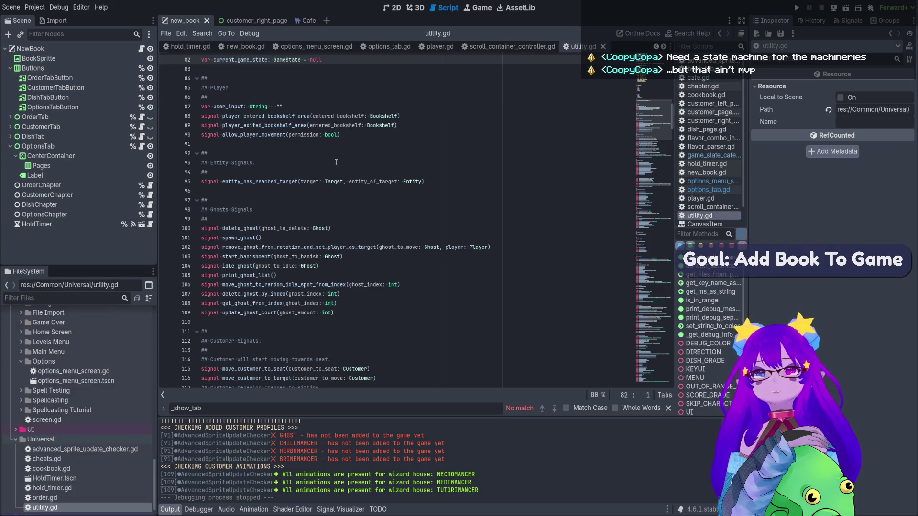
Open game_state.gd via the GameState type, review enter_pause(), then run the project.
scroll(287, 113, up, 2)
click(293, 116)
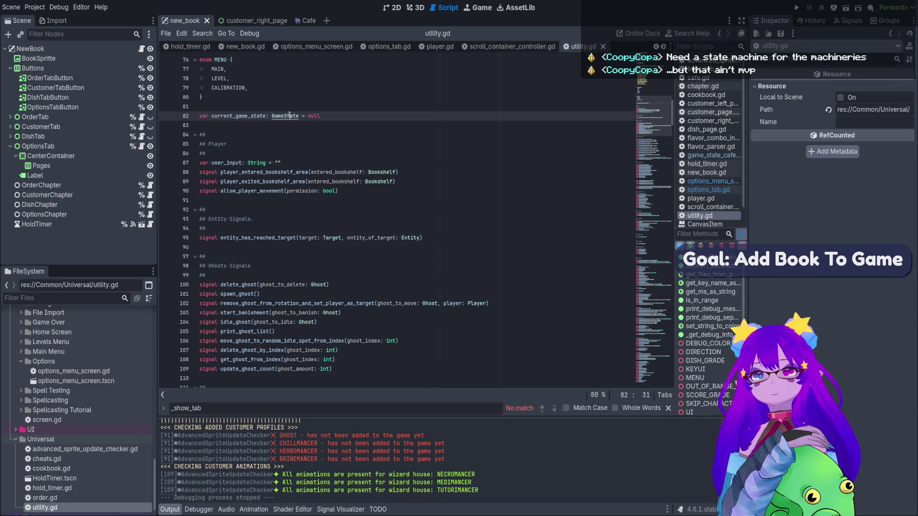
ctrl+click(293, 116)
scroll(344, 178, down, 2)
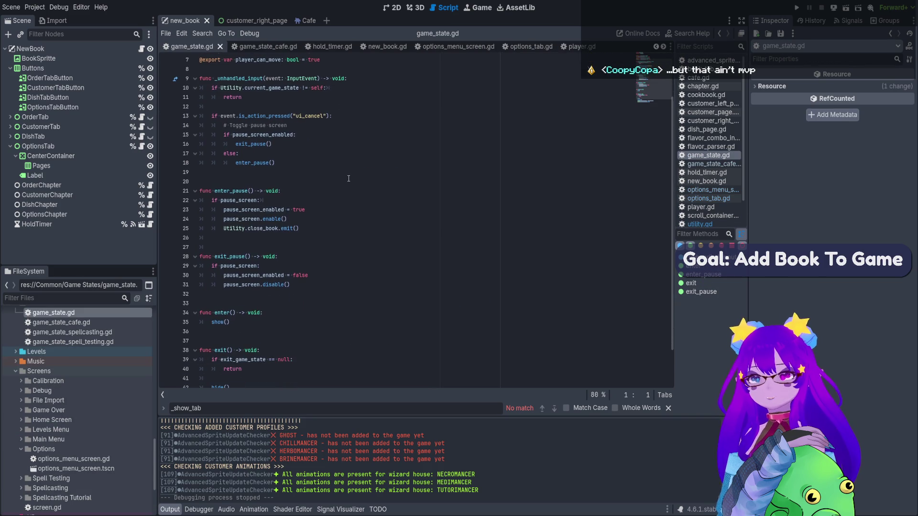
scroll(344, 177, up, 2)
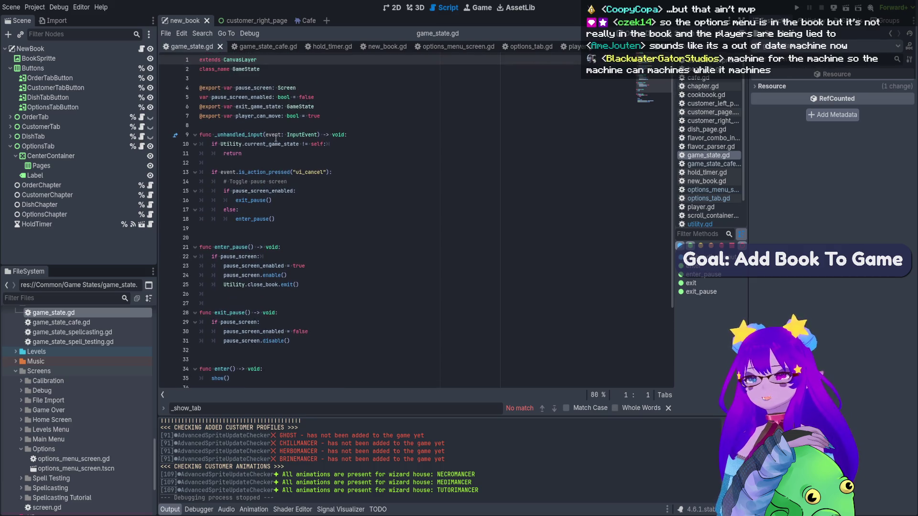
click(267, 69)
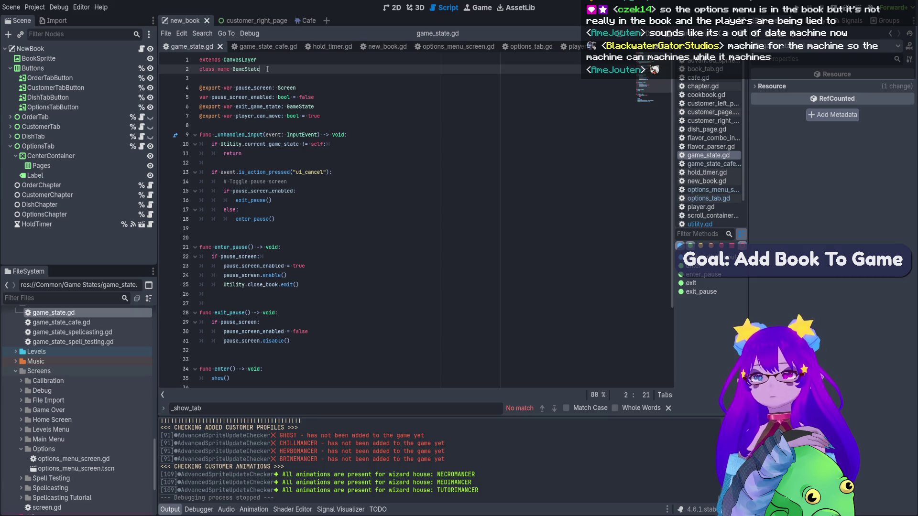
scroll(267, 69, down, 4)
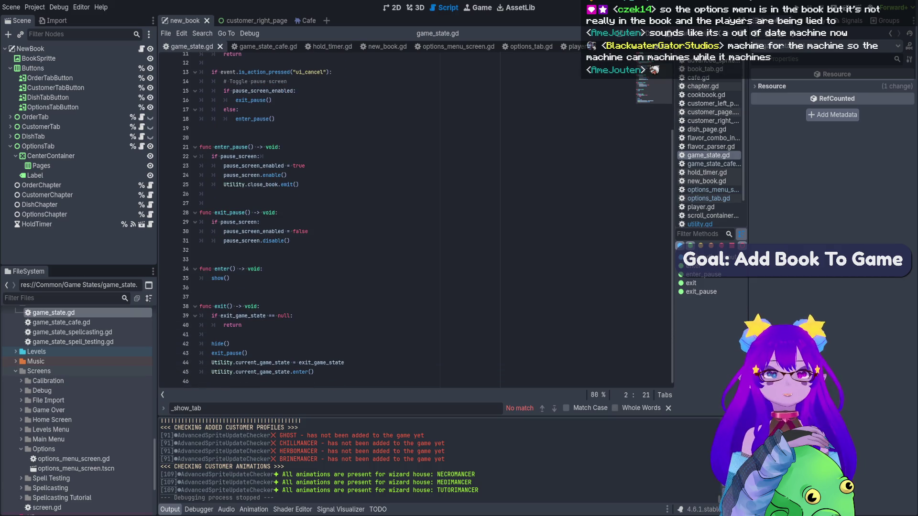
click(796, 8)
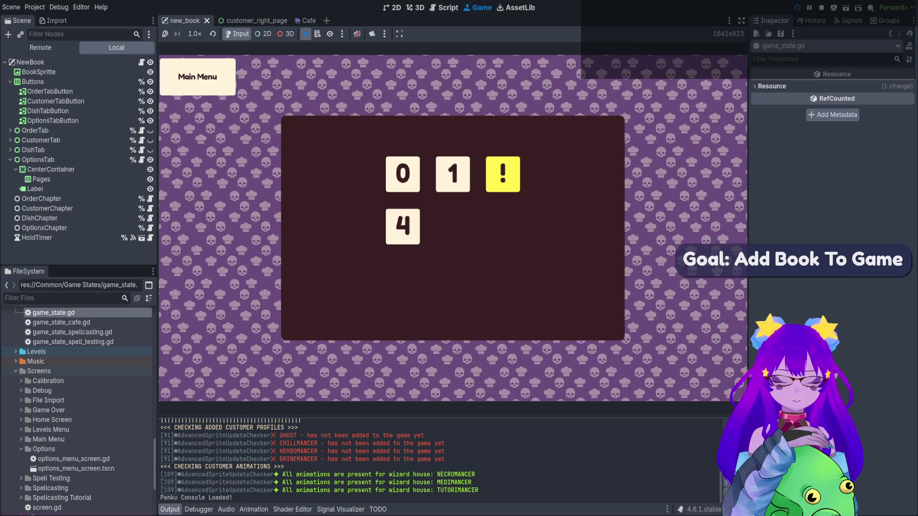
Run the game into the cafe and toggle between the options menu and the book.
key(F5)
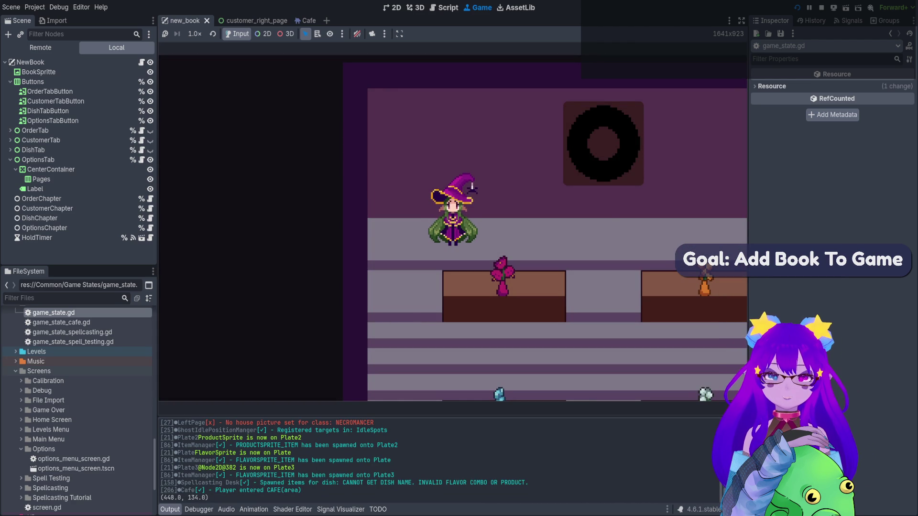
key(Escape)
key(Tab)
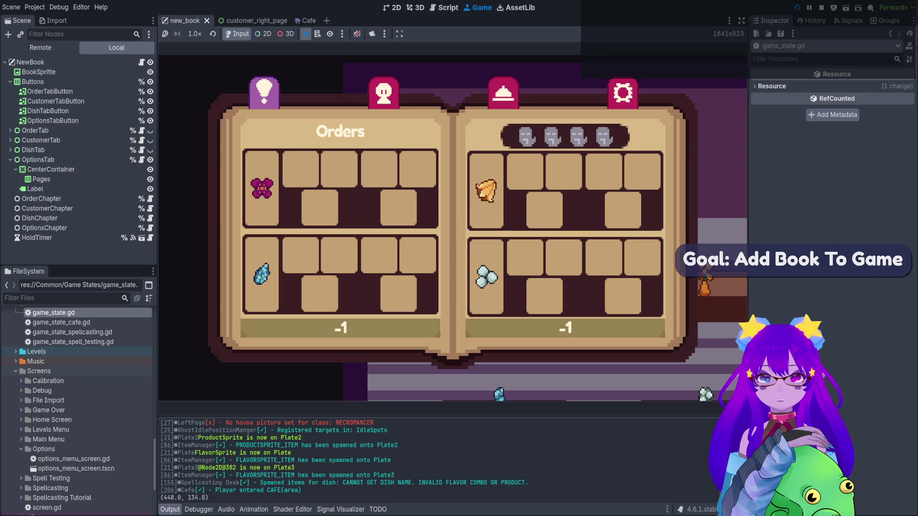
key(Escape)
key(Escape)
key(Tab)
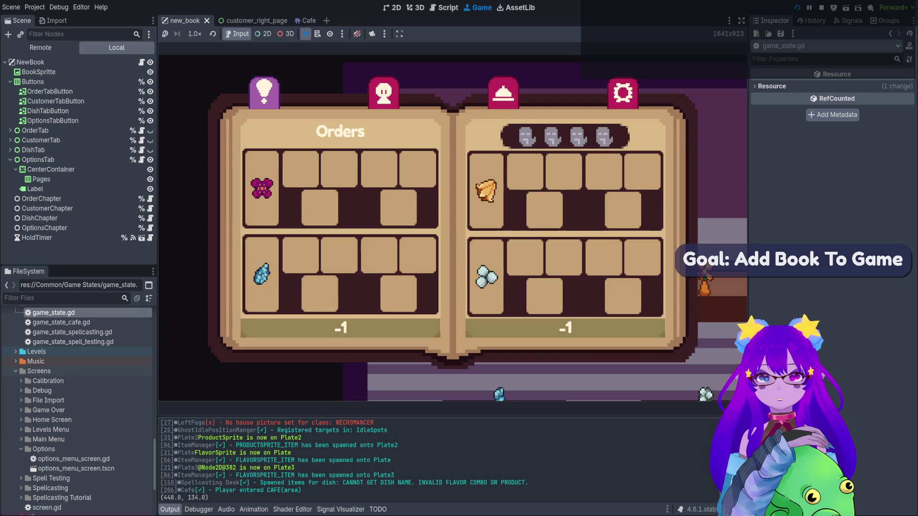
key(Escape)
key(Escape)
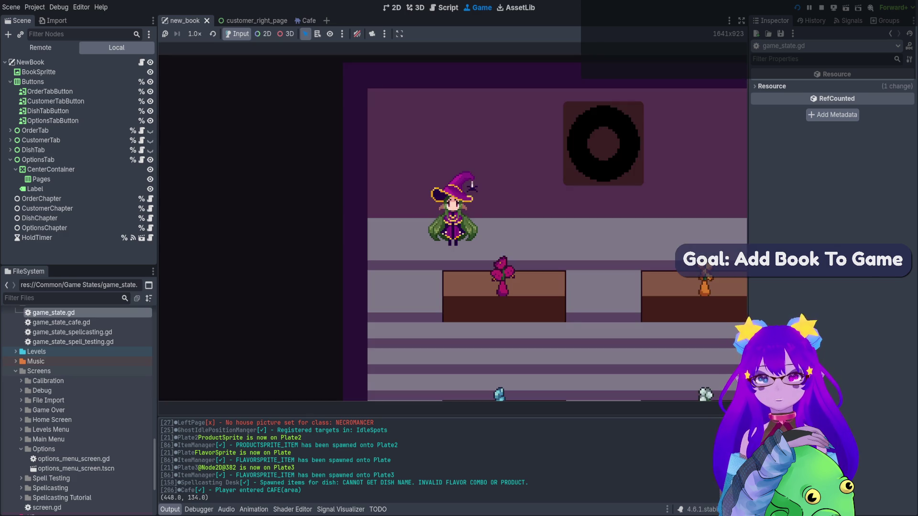
Open the book on Orders, turn to the Necromancer customer page, then close it.
key(Tab)
key(Right)
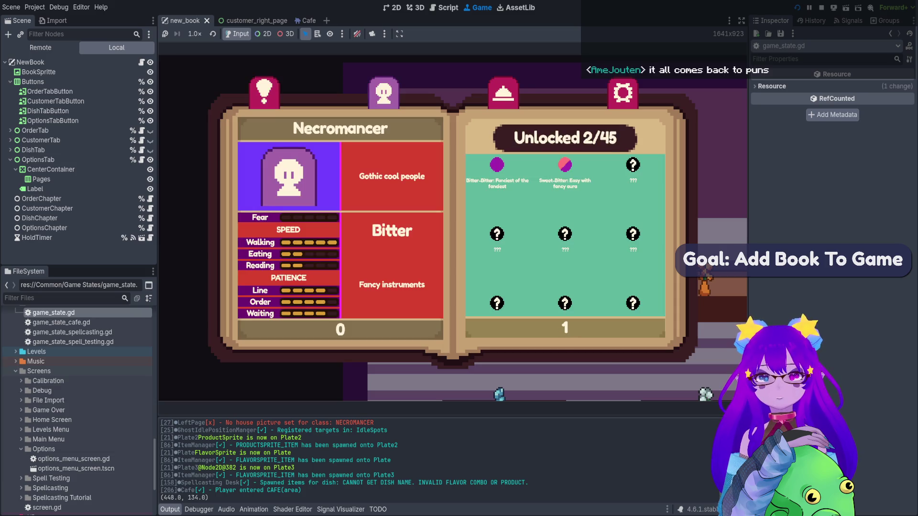
key(grave)
key(grave)
key(Escape)
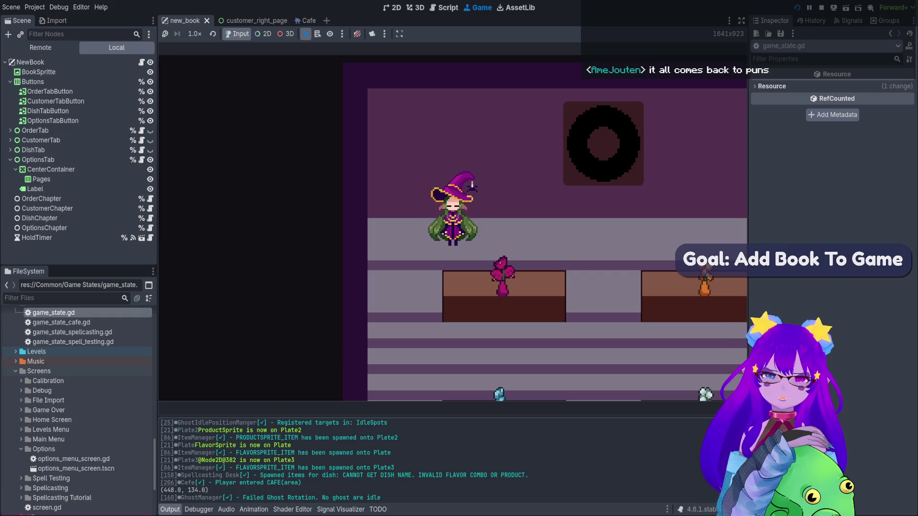
Reopen the book and browse Orders, Customer and Cocoa dish pages before closing the menu.
key(Tab)
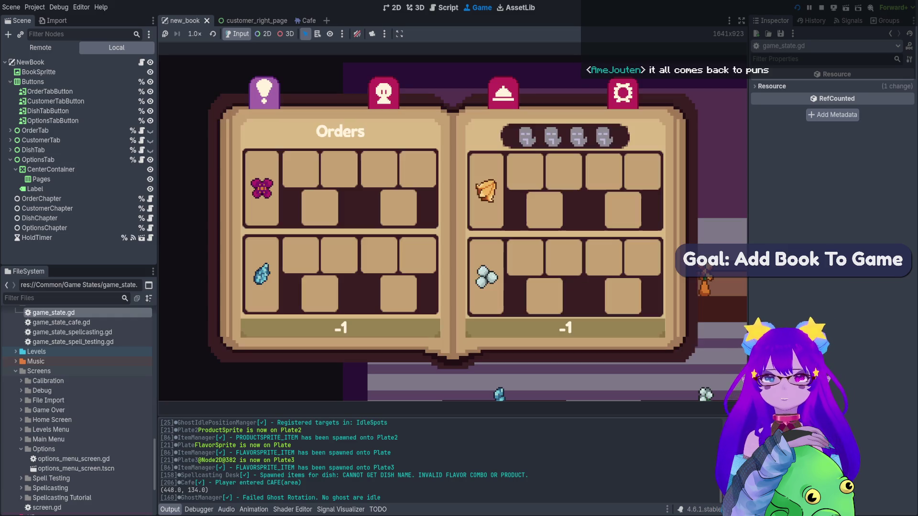
key(Right)
key(Right)
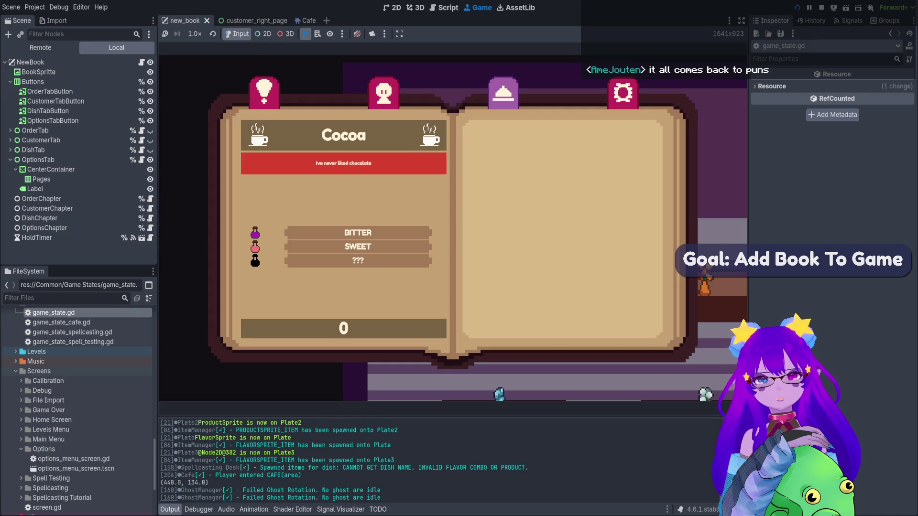
key(Right)
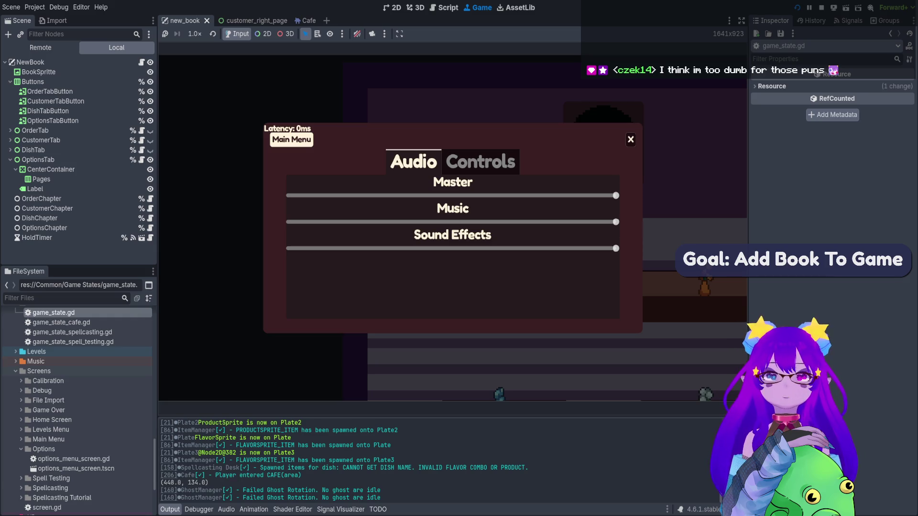
key(Escape)
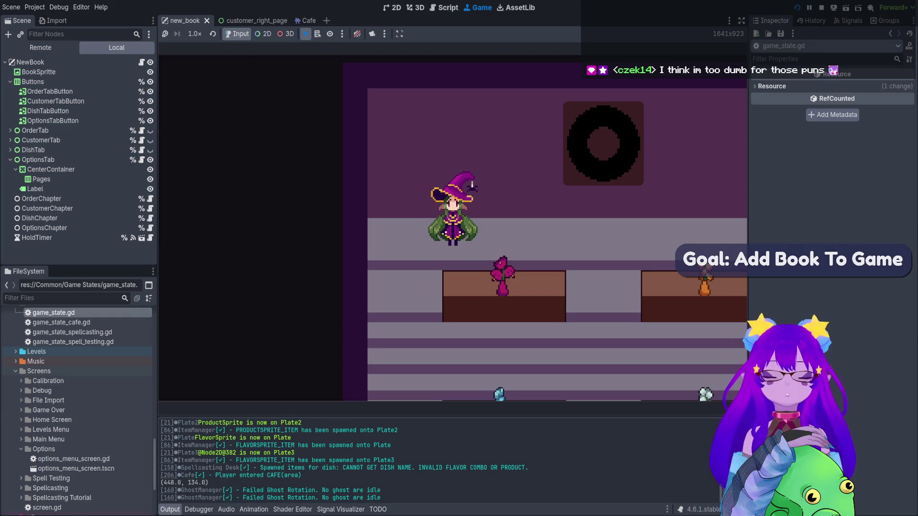
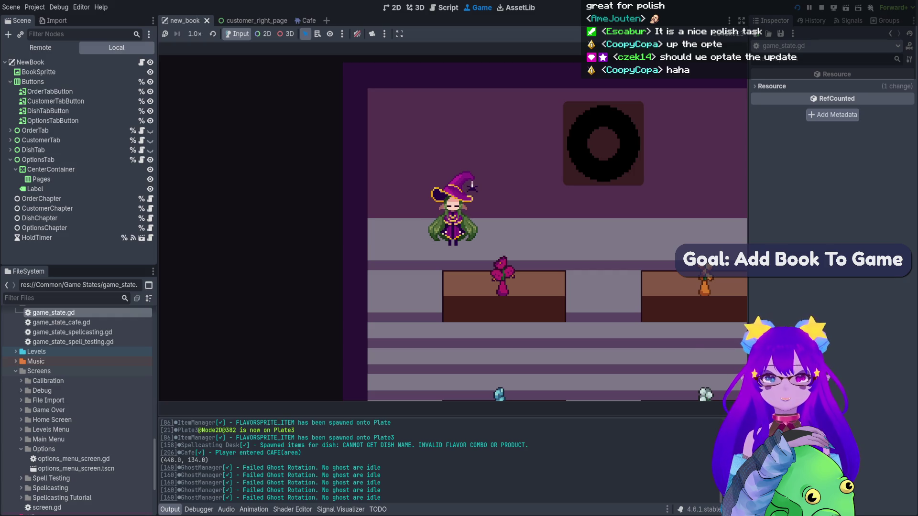
Toggle the in-game book and options menu with Tab and Escape in the running cafe game.
key(Tab)
key(Tab)
key(Tab)
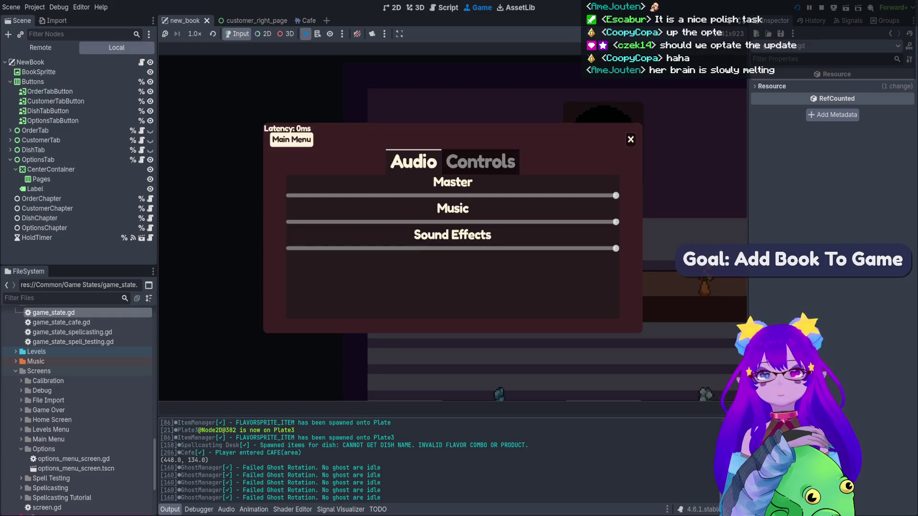
key(Tab)
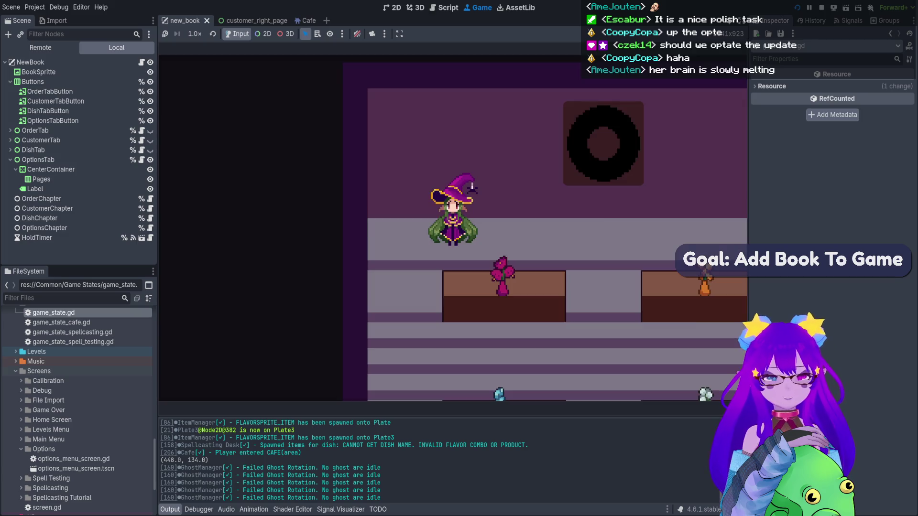
key(Tab)
key(Tab)
key(Tab)
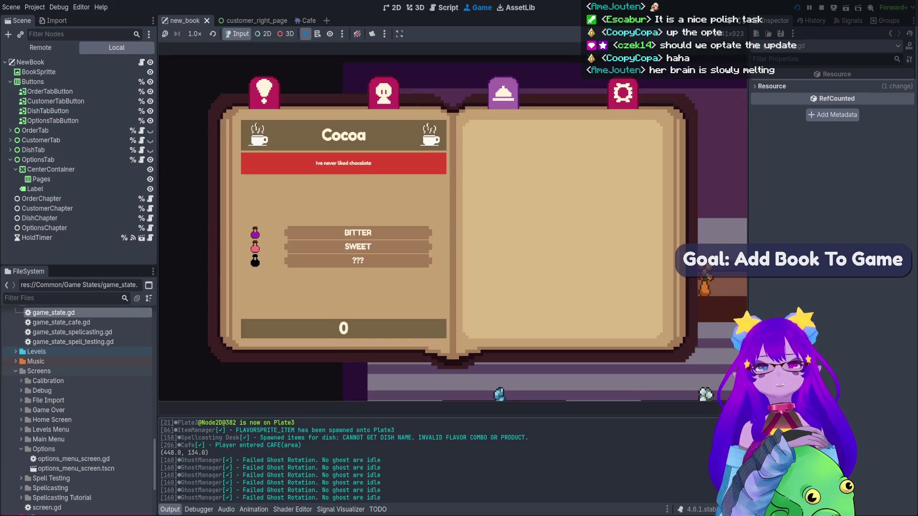
key(Tab)
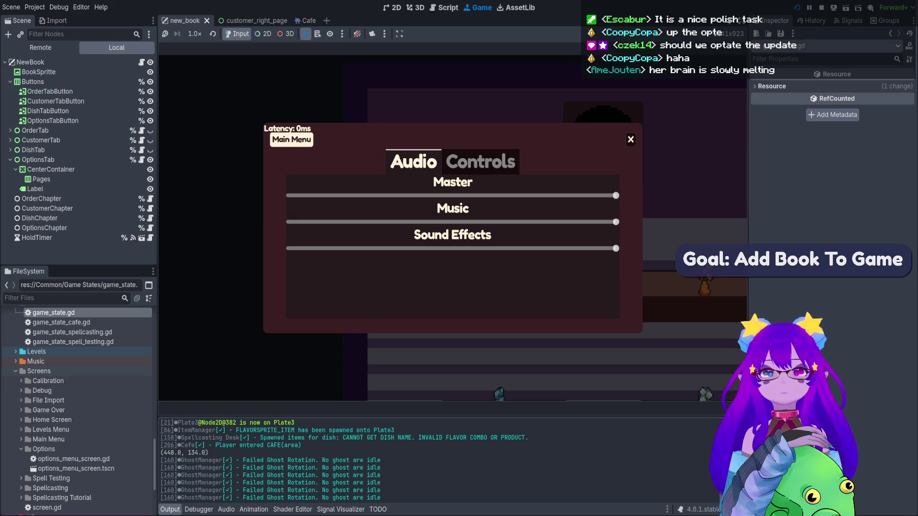
key(Escape)
key(Escape)
key(Escape)
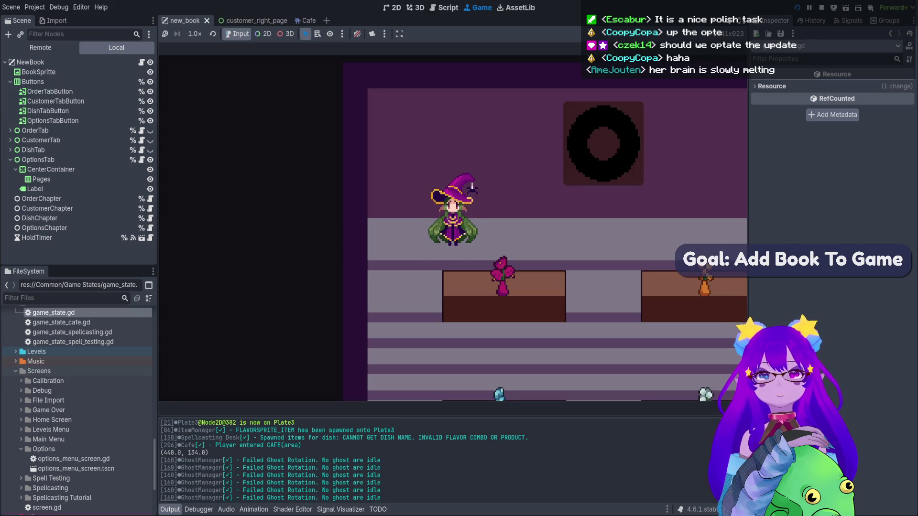
Open and close the debug console, cycle the book and options again, then stop the game.
key(Escape)
key(grave)
key(grave)
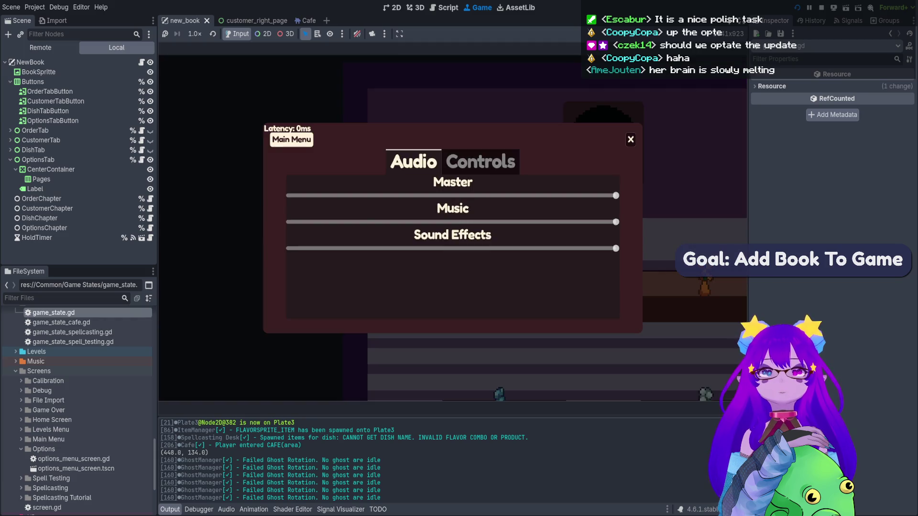
key(Escape)
key(Tab)
key(Tab)
key(Escape)
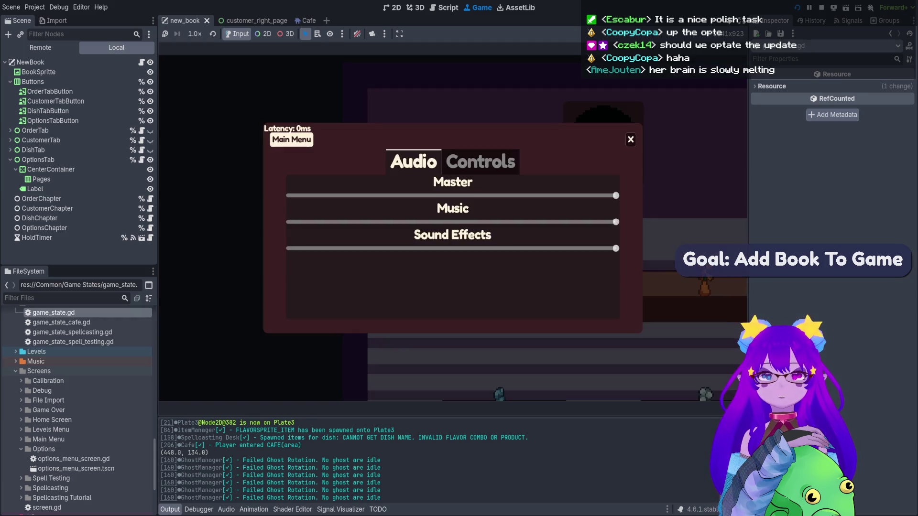
key(Escape)
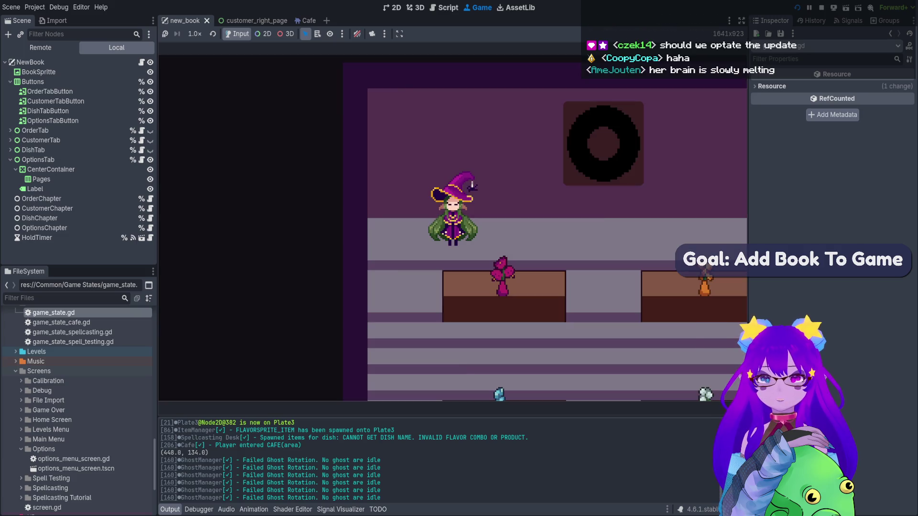
key(Tab)
key(Tab)
key(Tab)
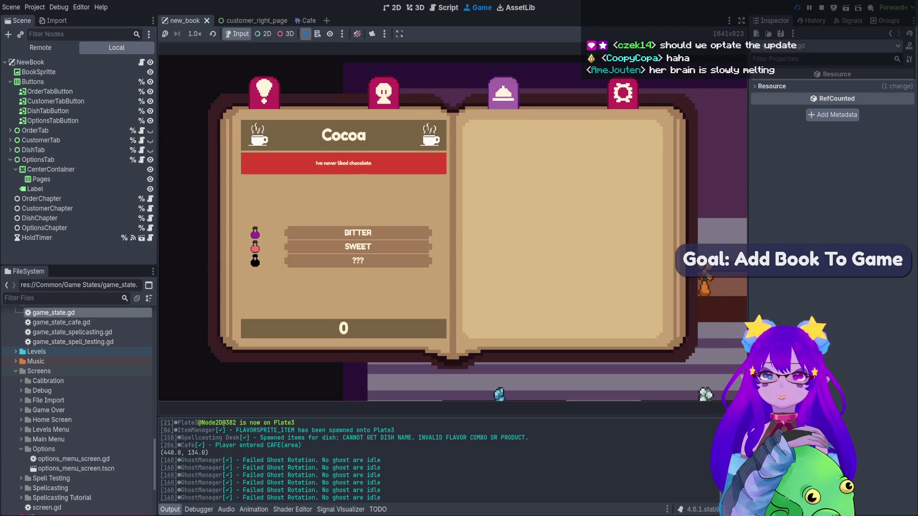
key(Escape)
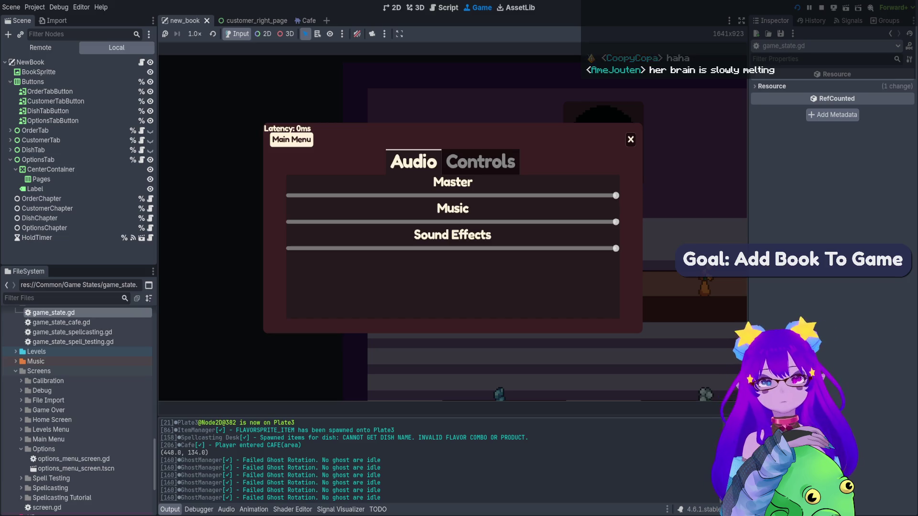
key(Escape)
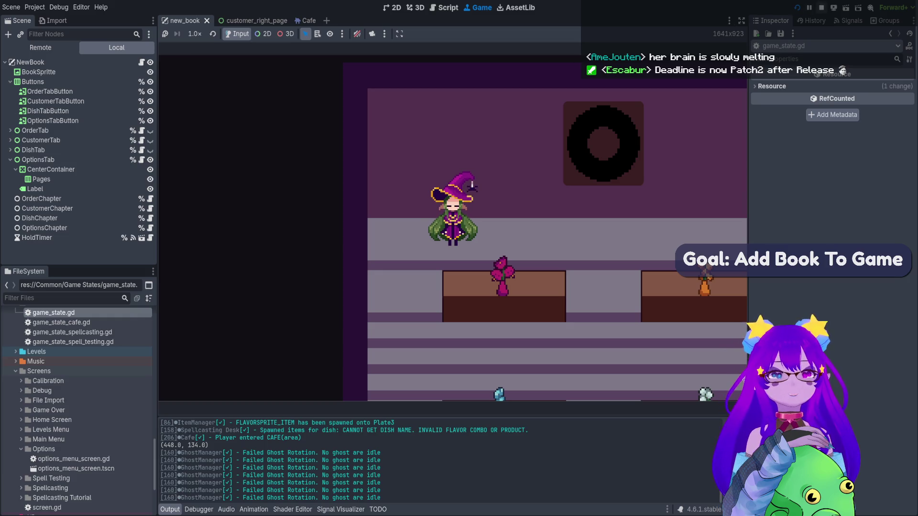
key(F8)
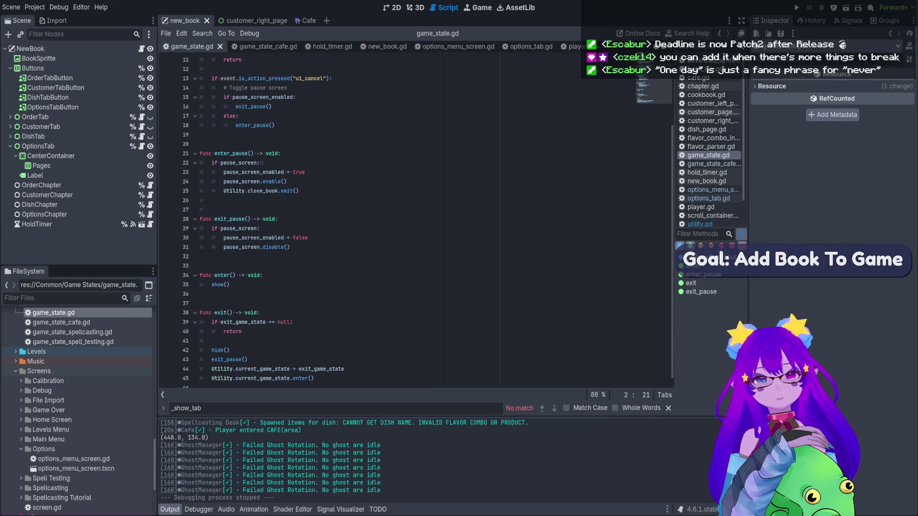
Tick the options and order items on the make menu list in magenta.
key(alt+Tab)
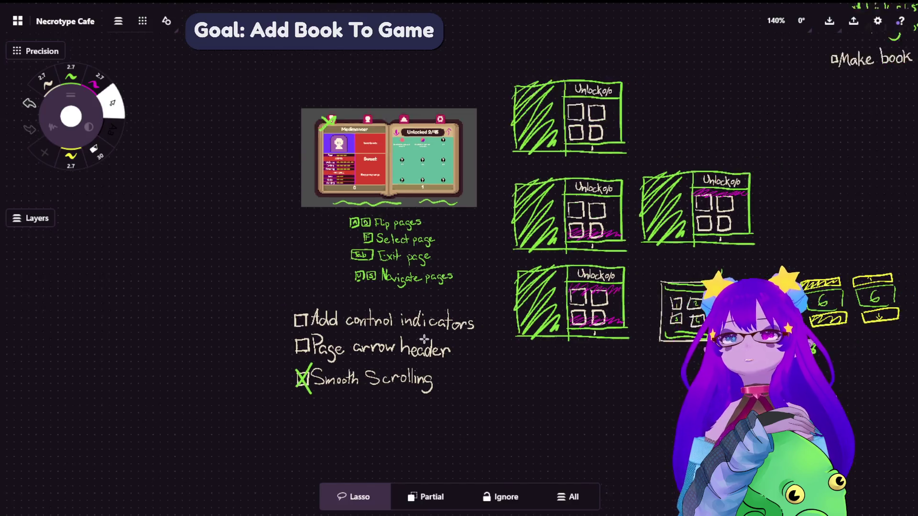
scroll(488, 242, down, 3)
scroll(336, 260, up, 3)
scroll(336, 260, up, 5)
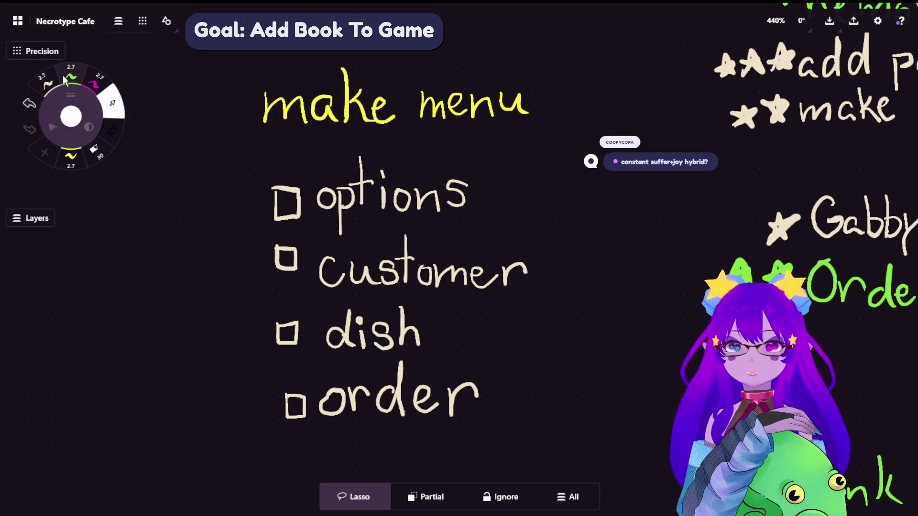
click(96, 82)
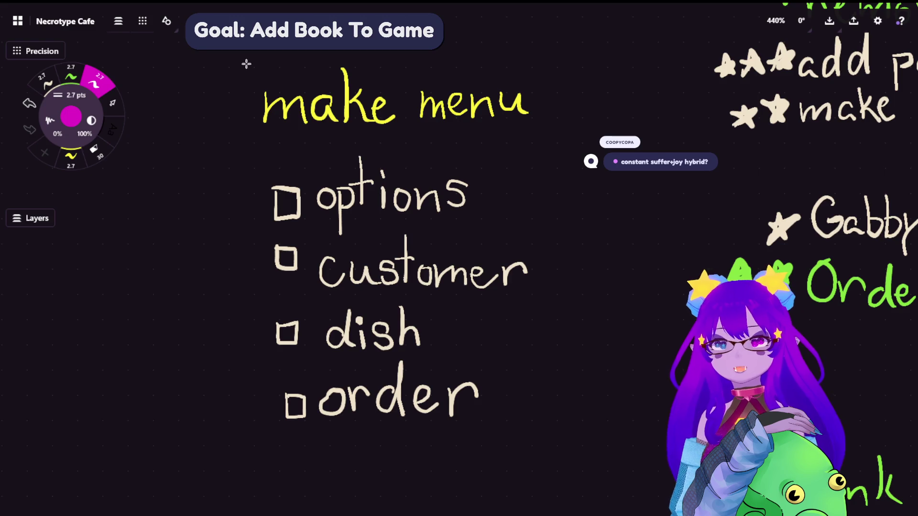
mouse_move(270, 184)
mouse_down()
mouse_move(306, 172)
mouse_move(269, 207)
mouse_up()
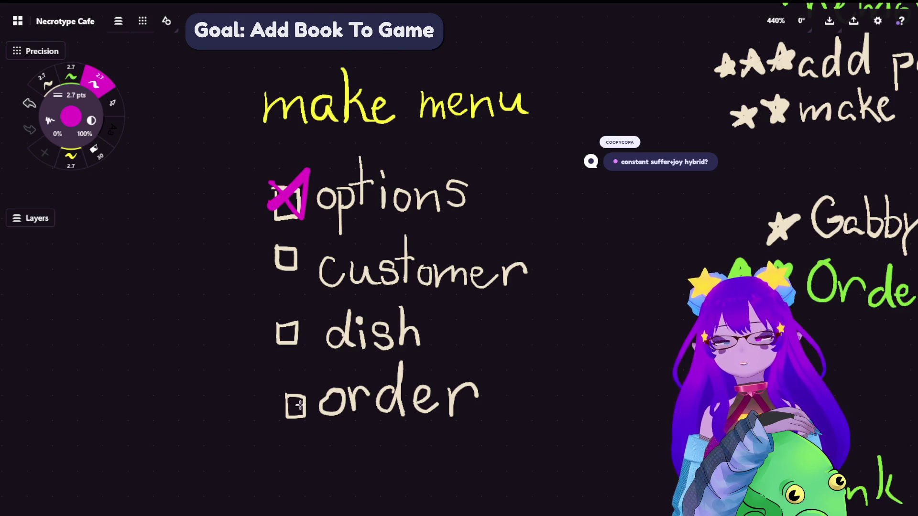
mouse_move(268, 383)
mouse_down()
mouse_move(310, 432)
mouse_move(317, 377)
mouse_up()
Draw question marks beside and left of customer and dish, undoing two extra exclamation strokes.
drag(558, 246, 565, 276)
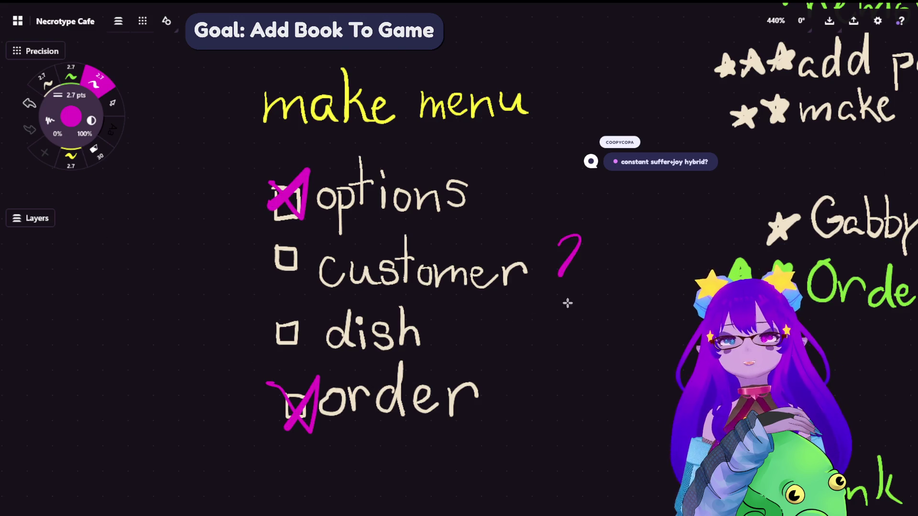
click(567, 303)
drag(472, 311, 483, 329)
click(490, 345)
drag(217, 252, 240, 273)
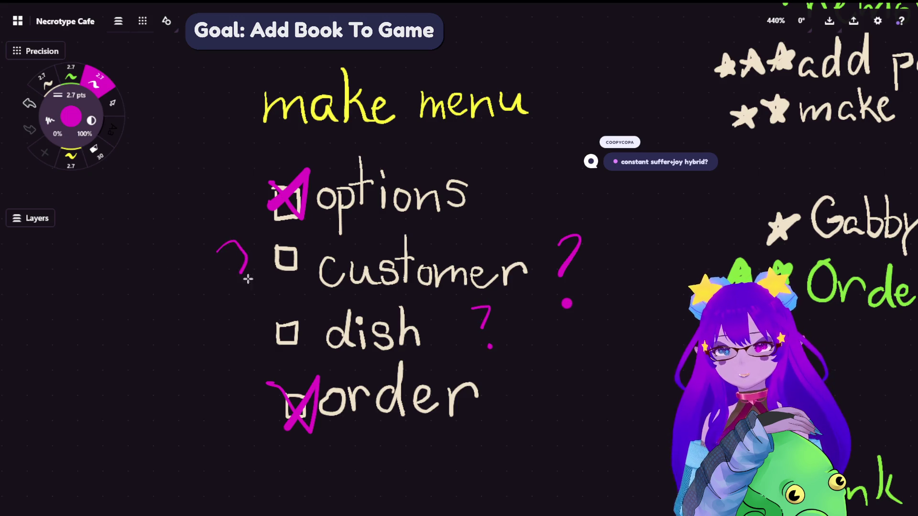
click(251, 296)
drag(209, 327, 224, 353)
click(252, 367)
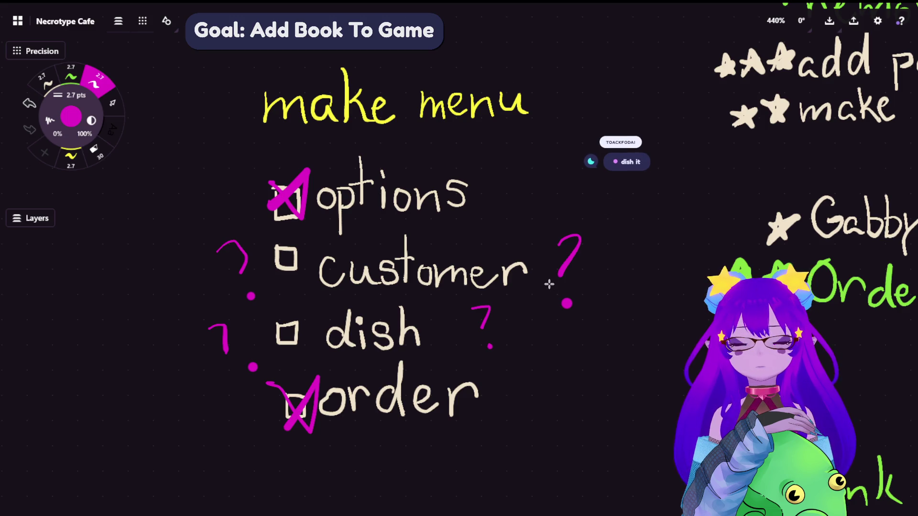
drag(539, 248, 533, 277)
drag(526, 315, 520, 372)
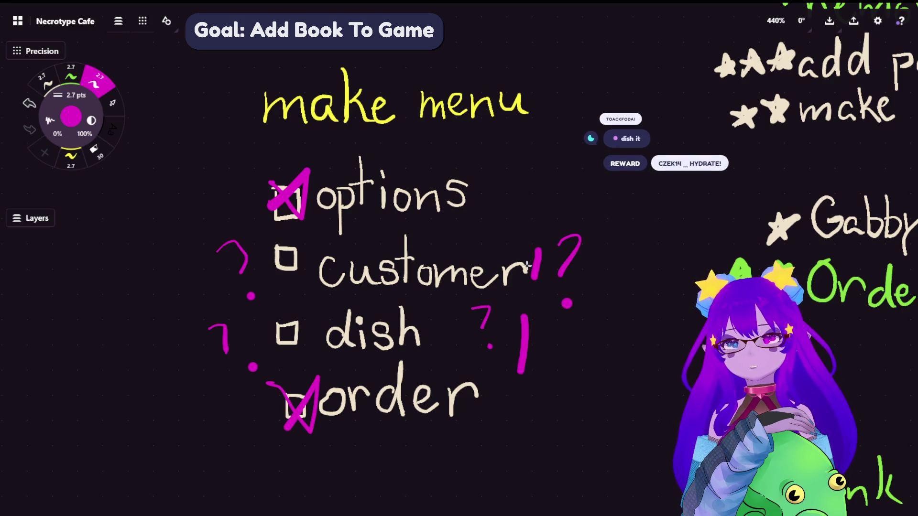
key(ctrl+z)
key(ctrl+z)
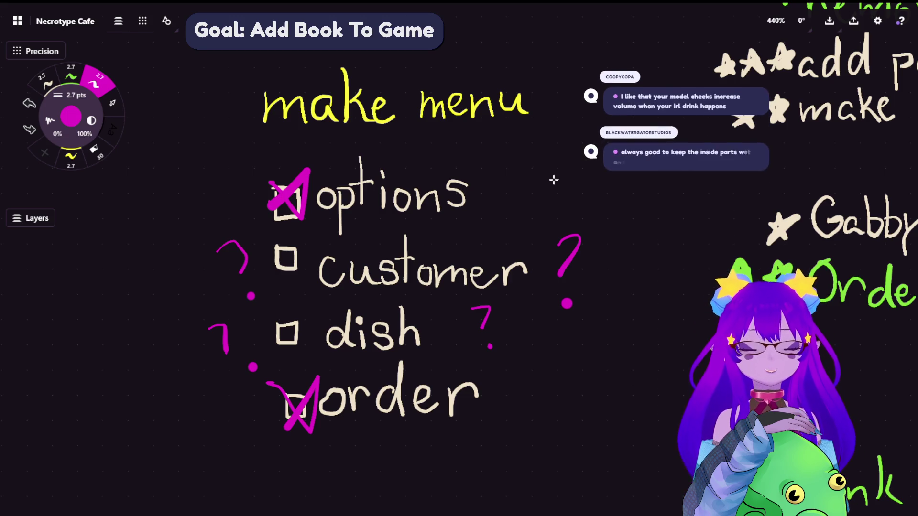
scroll(430, 181, left, 3)
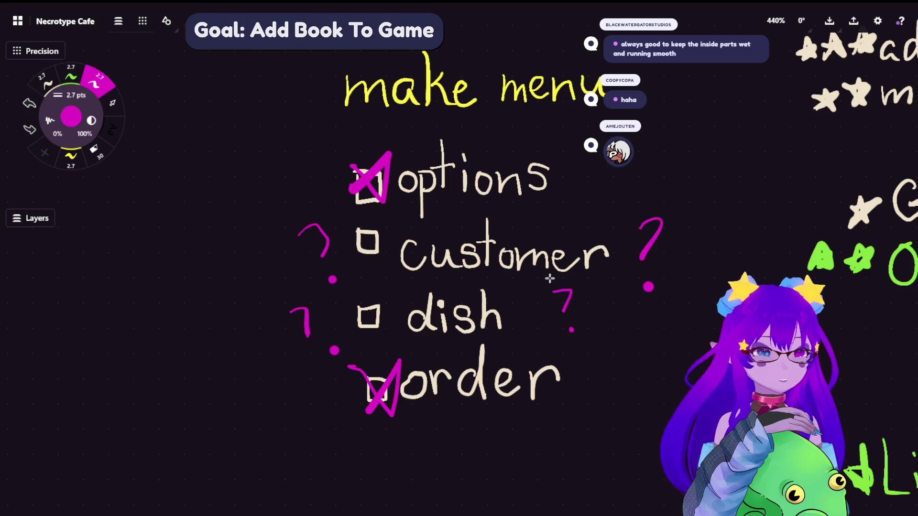
Draw a green check in the 'Make book work in game' box, lasso that line, then deselect.
scroll(459, 191, down, 10)
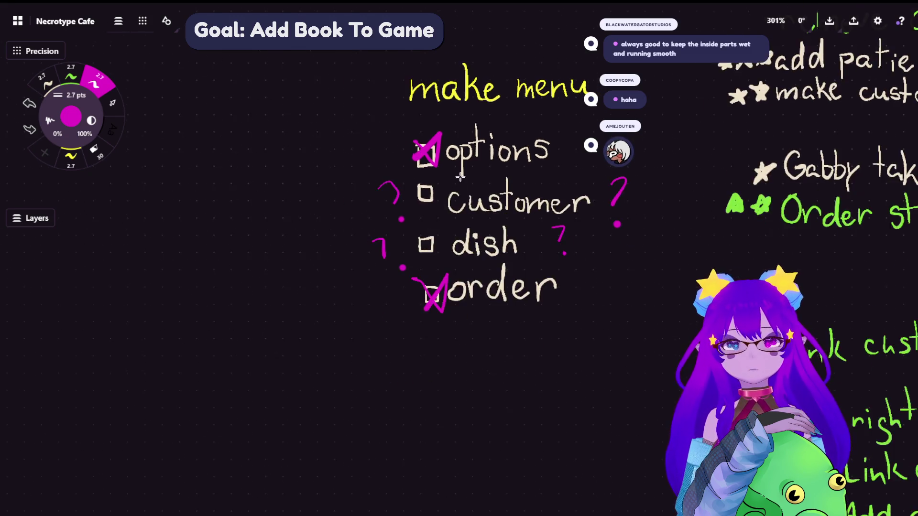
scroll(408, 199, right, 10)
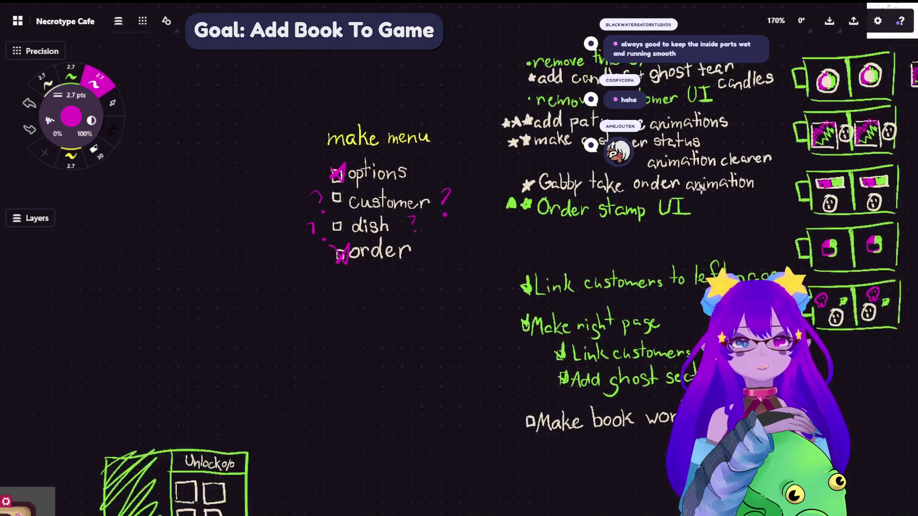
scroll(449, 220, right, 1)
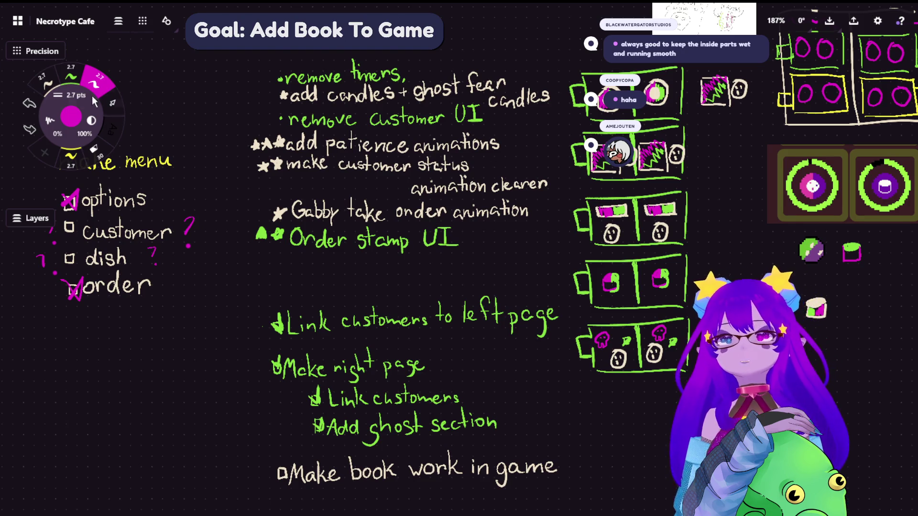
click(70, 74)
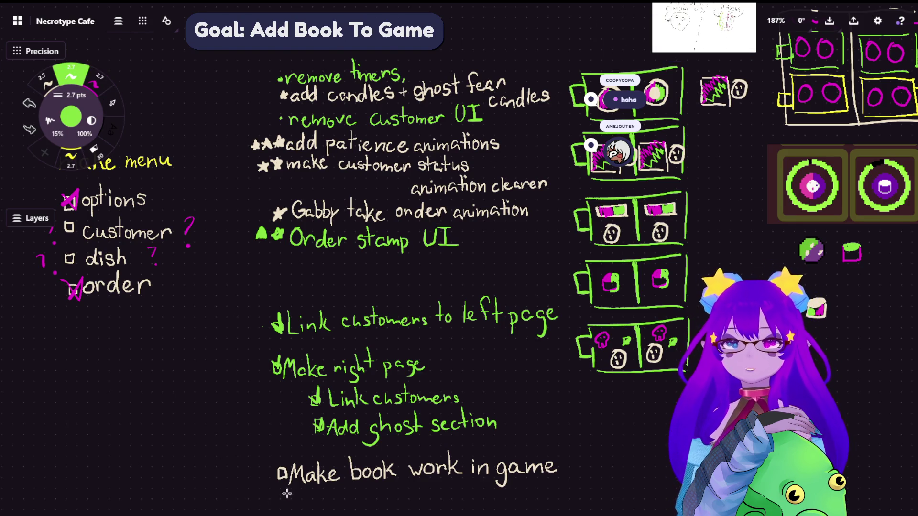
drag(276, 468, 290, 466)
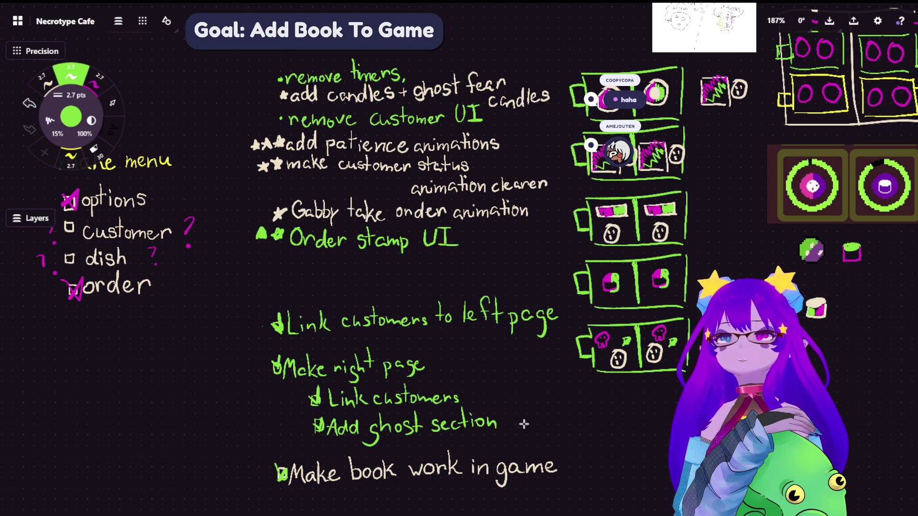
click(111, 99)
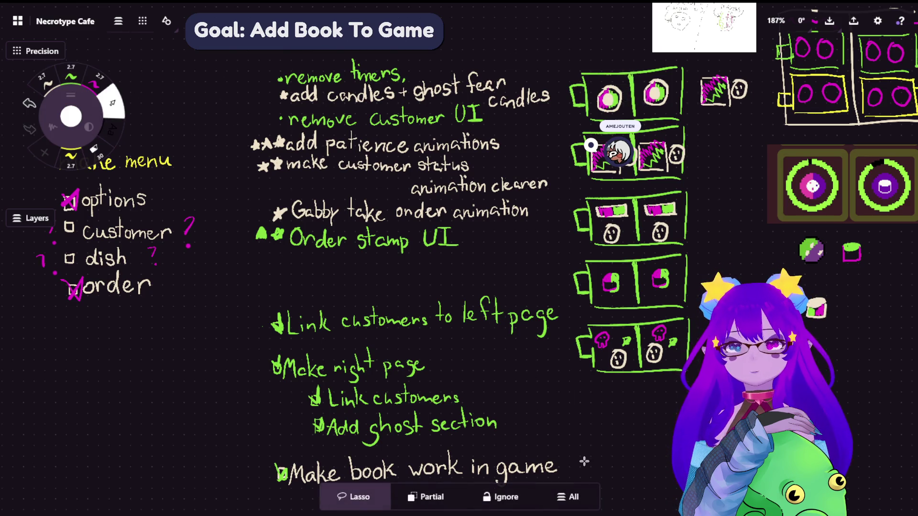
mouse_move(584, 463)
mouse_down()
mouse_move(491, 444)
mouse_move(232, 459)
mouse_move(643, 463)
mouse_up()
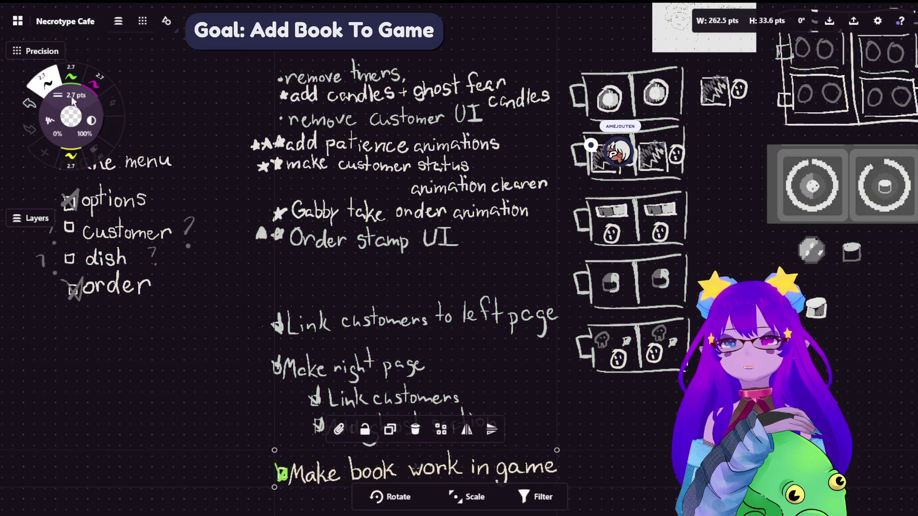
click(71, 75)
click(113, 102)
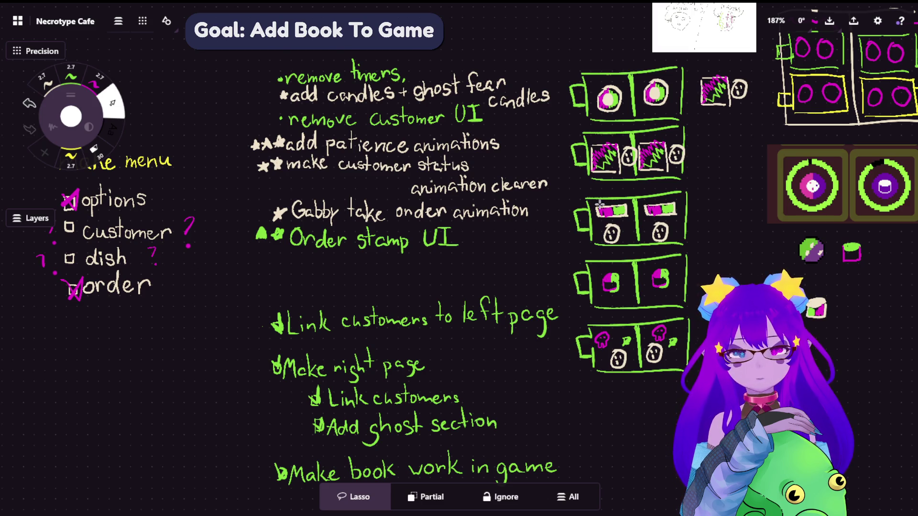
scroll(513, 311, up, 2)
Zoom into the whiteboard notes before heading back to game_state.gd.
scroll(528, 375, up, 5)
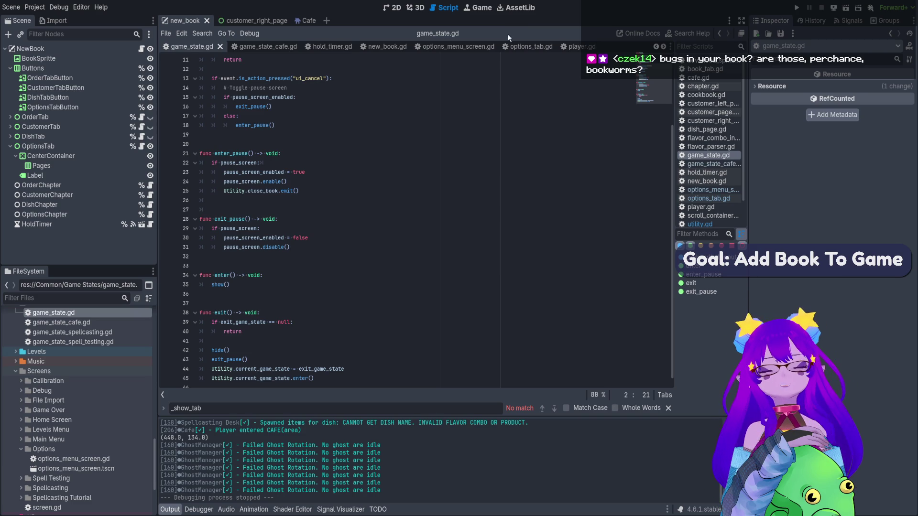
Show the book scene in 2D and filter the FileSystem dock for 'player'.
click(395, 10)
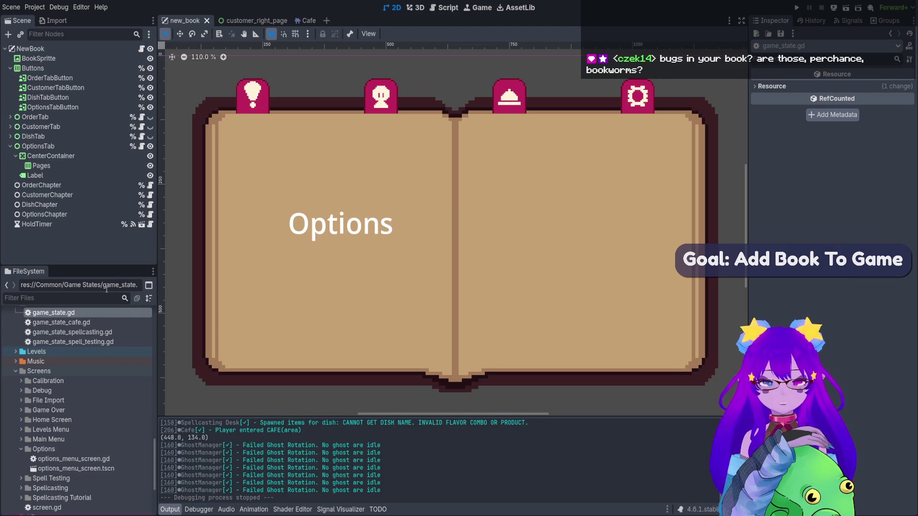
text(ga)
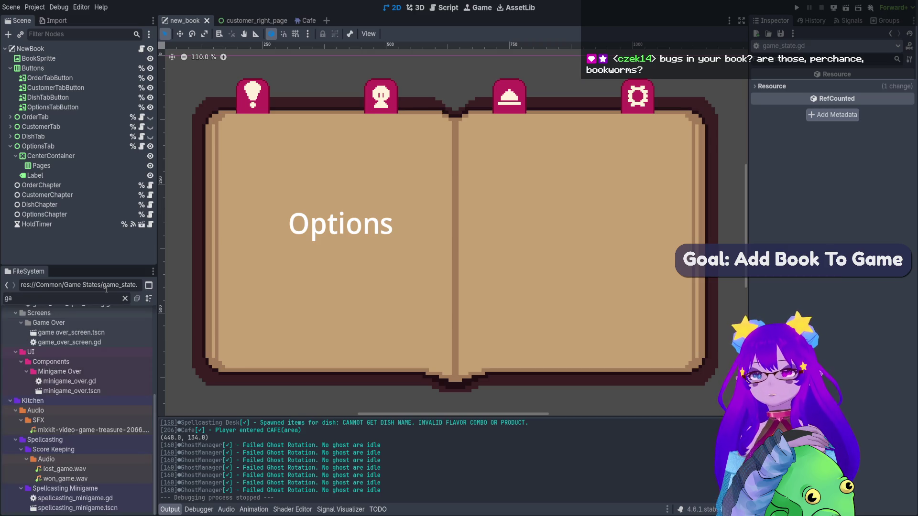
key(BackSpace)
key(BackSpace)
text(player)
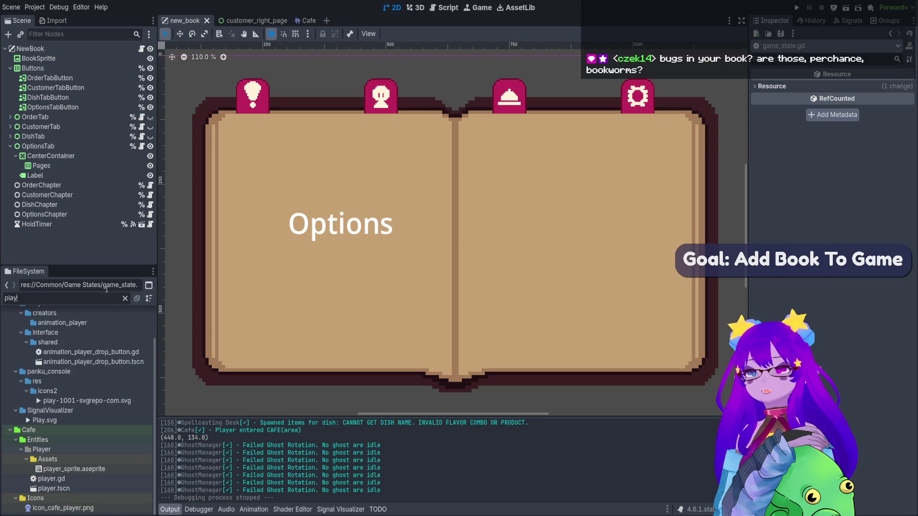
Open player.tscn and check the witch's idle, walk_down and walk_right animations in AnimationPlayer.
double_click(69, 470)
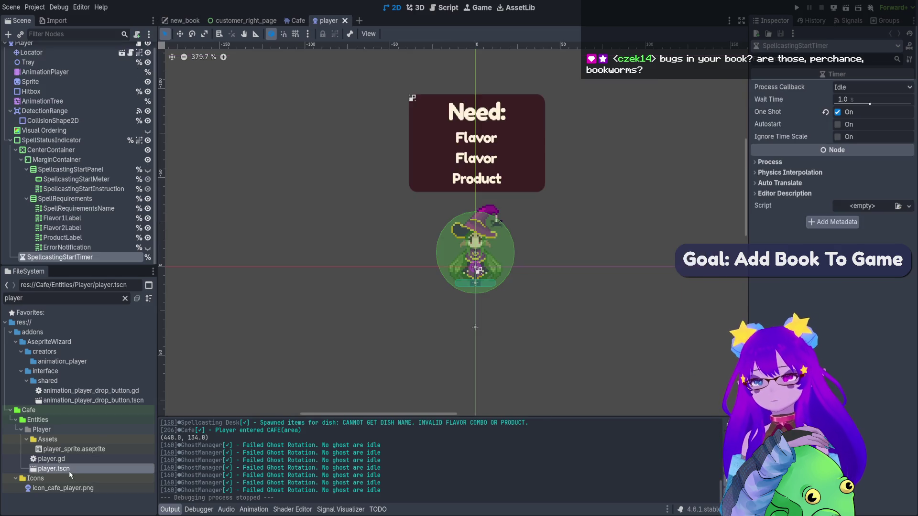
scroll(504, 225, up, 4)
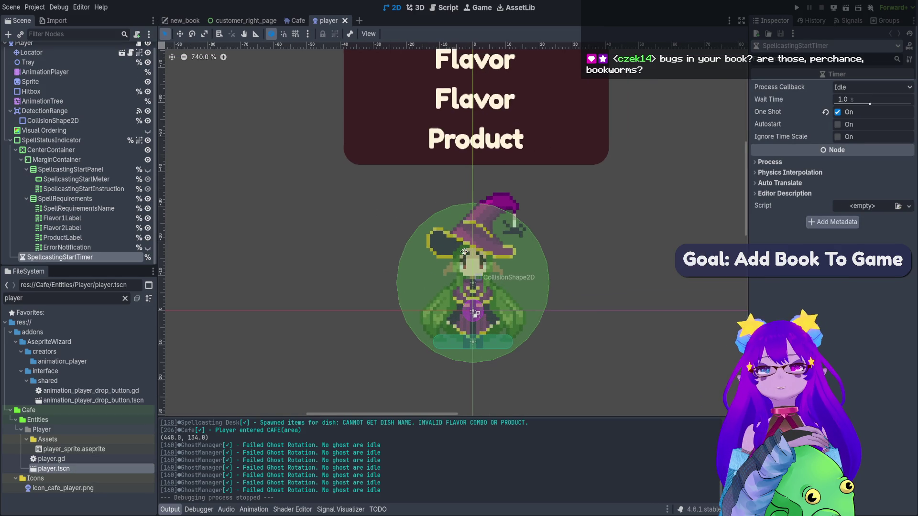
click(66, 82)
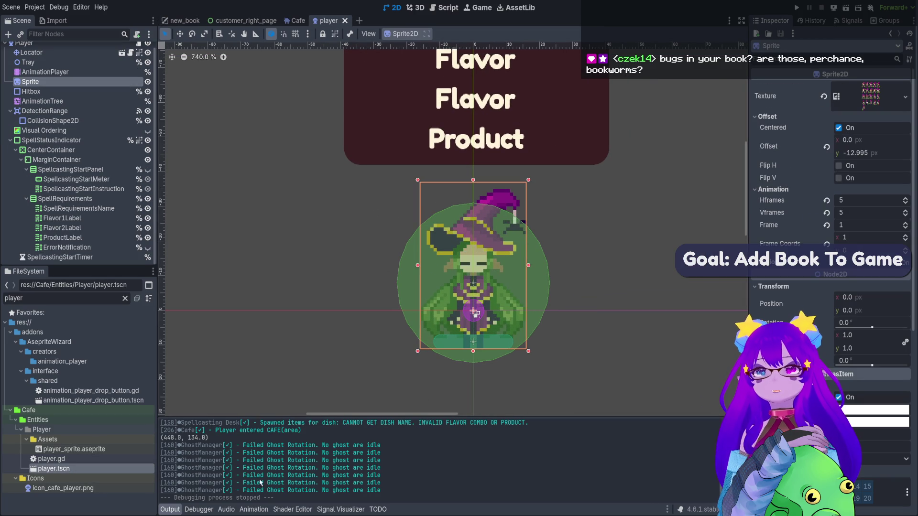
click(57, 72)
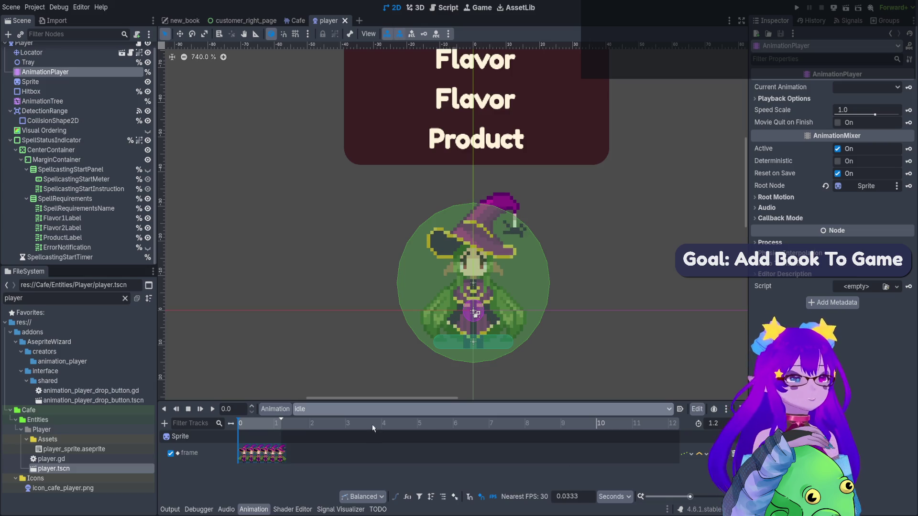
scroll(365, 410, down, 1)
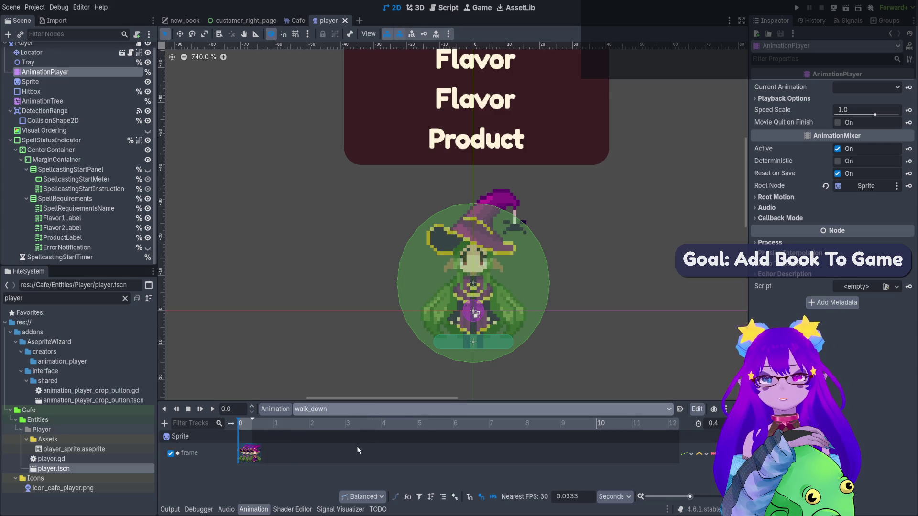
scroll(355, 409, down, 2)
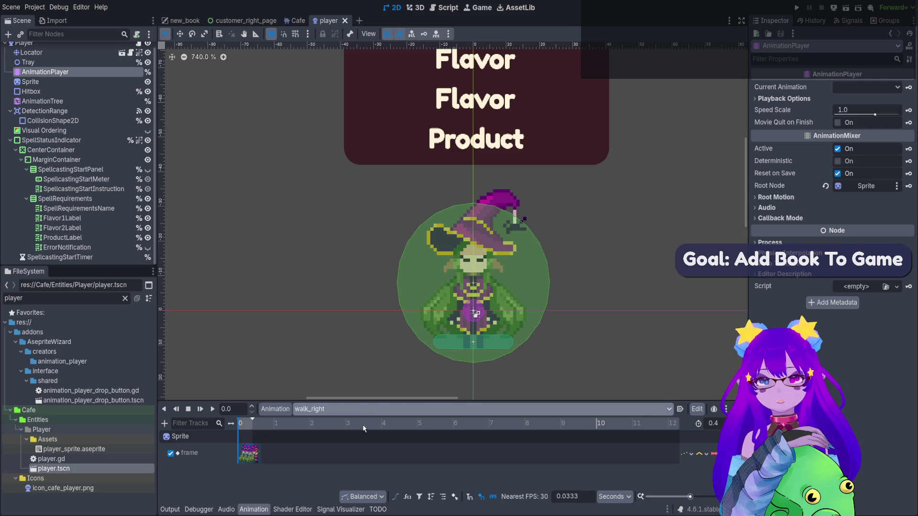
scroll(354, 409, up, 3)
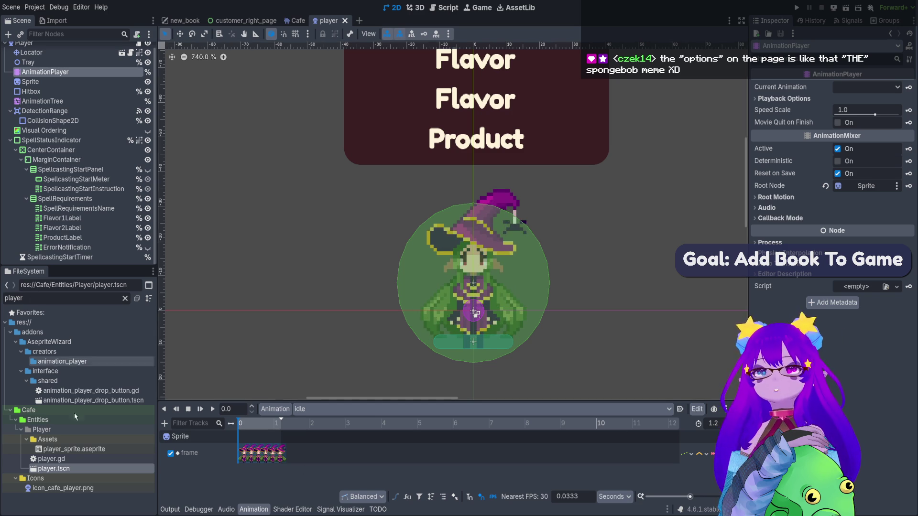
Re-filter the FileSystem dock for 'flavor' and scroll down to the Icons folder.
click(125, 298)
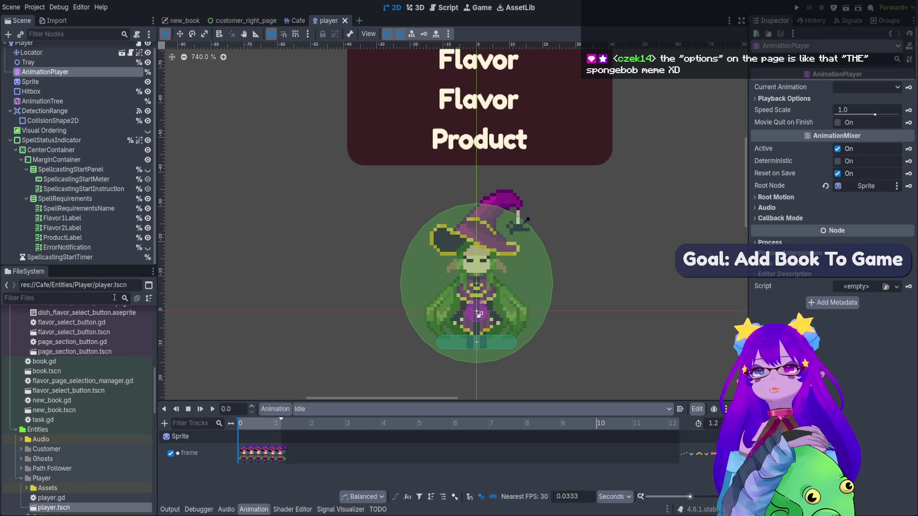
text(Ic)
key(BackSpace)
key(BackSpace)
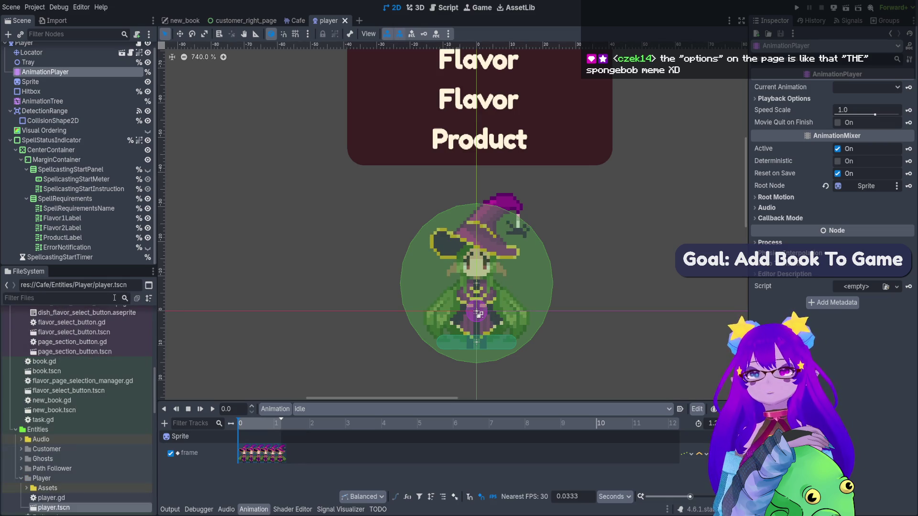
text(flao)
key(BackSpace)
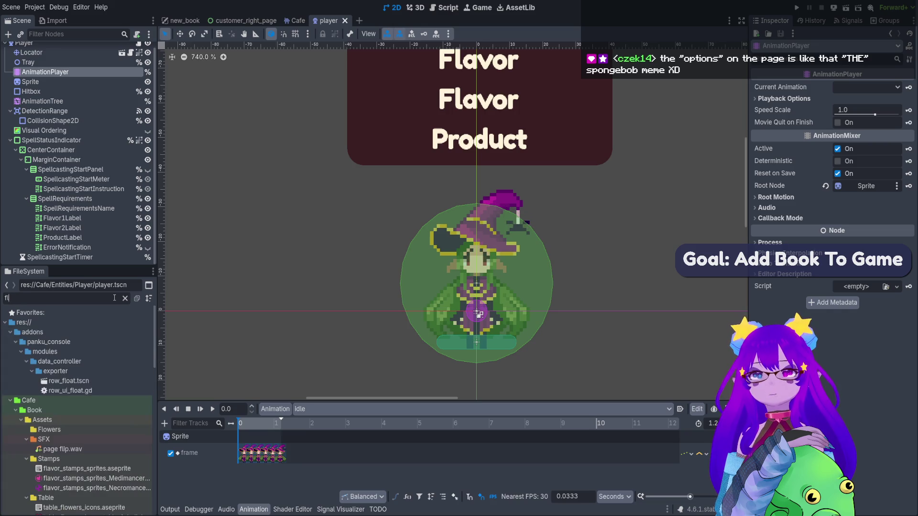
text(vor)
scroll(133, 438, down, 5)
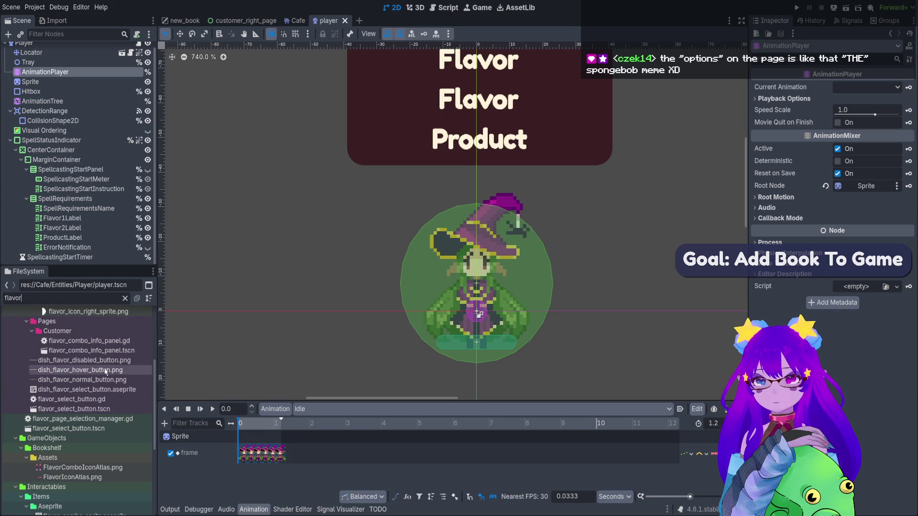
scroll(106, 435, down, 4)
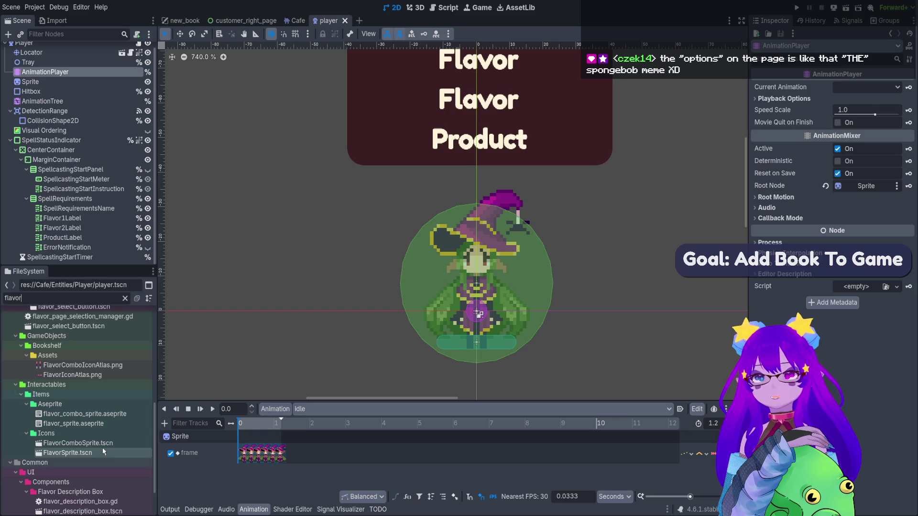
Open FlavorSprite.tscn, preview its BITTER, MEMORY and SWEET animations, and save the scene.
double_click(103, 451)
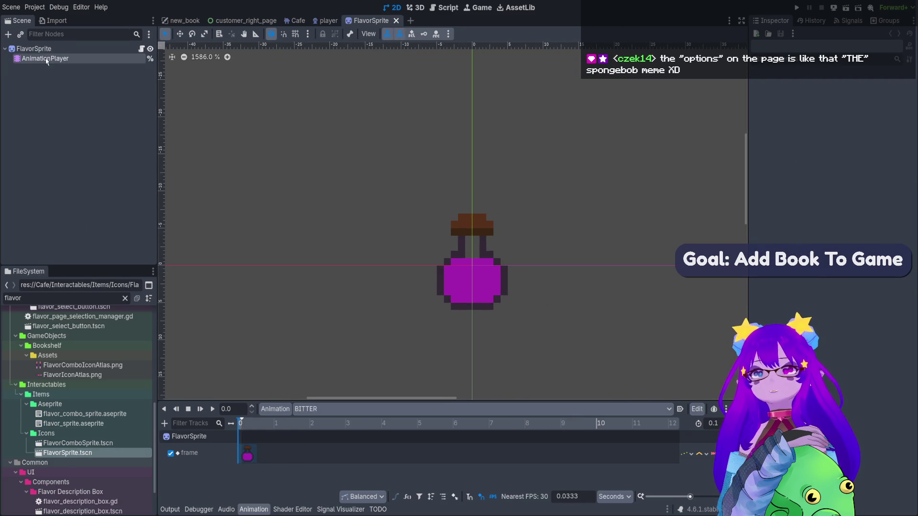
click(46, 58)
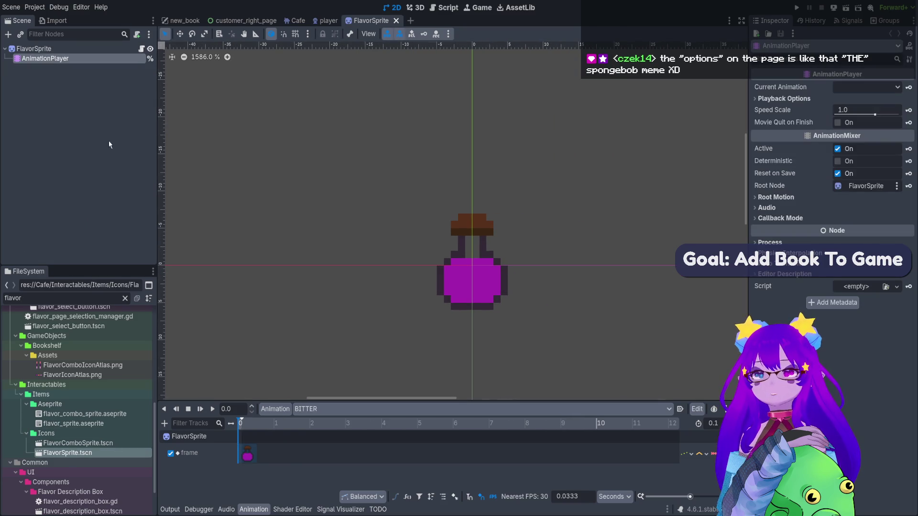
click(368, 409)
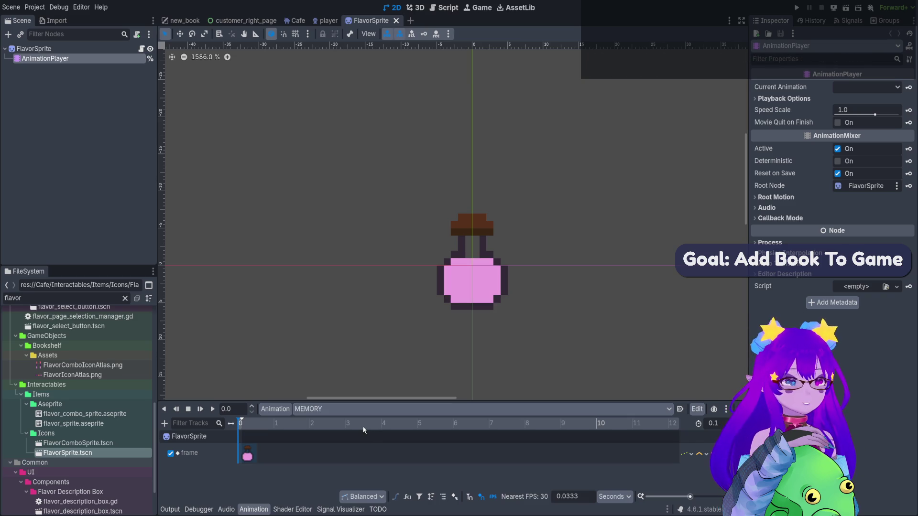
key(Down)
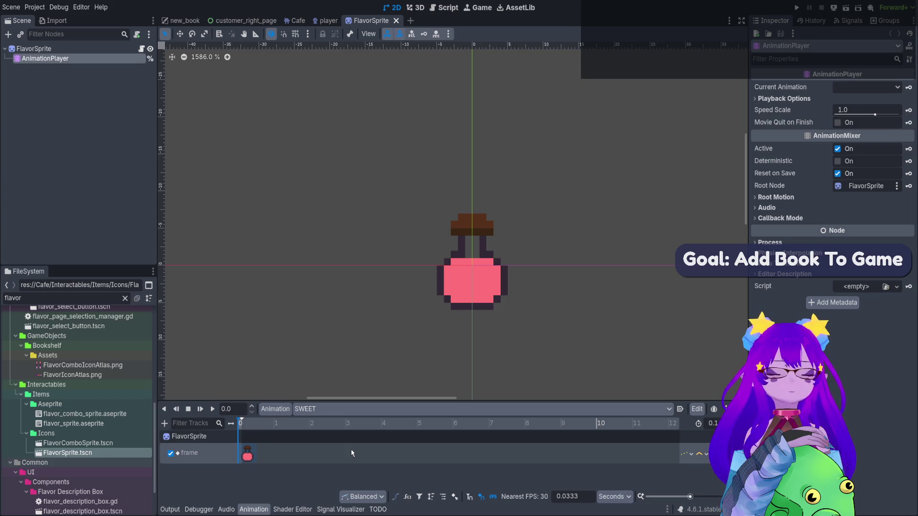
scroll(366, 409, up, 2)
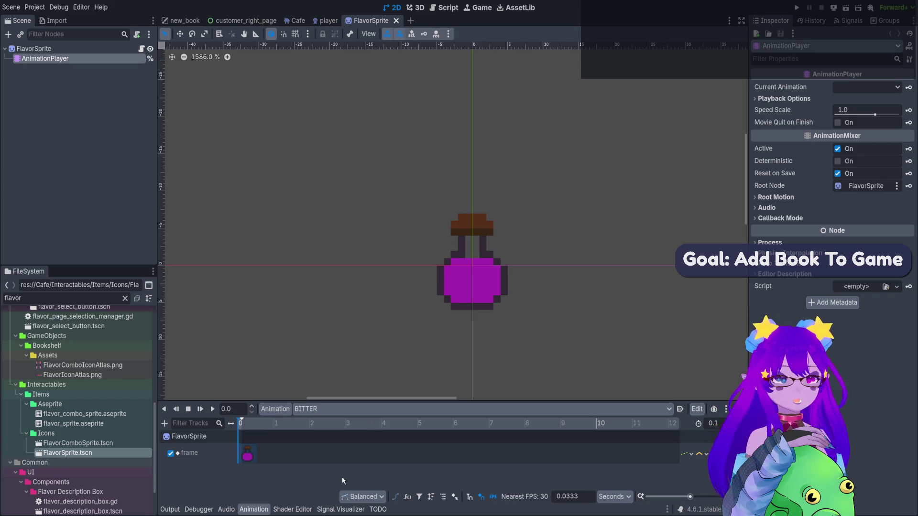
key(ctrl+s)
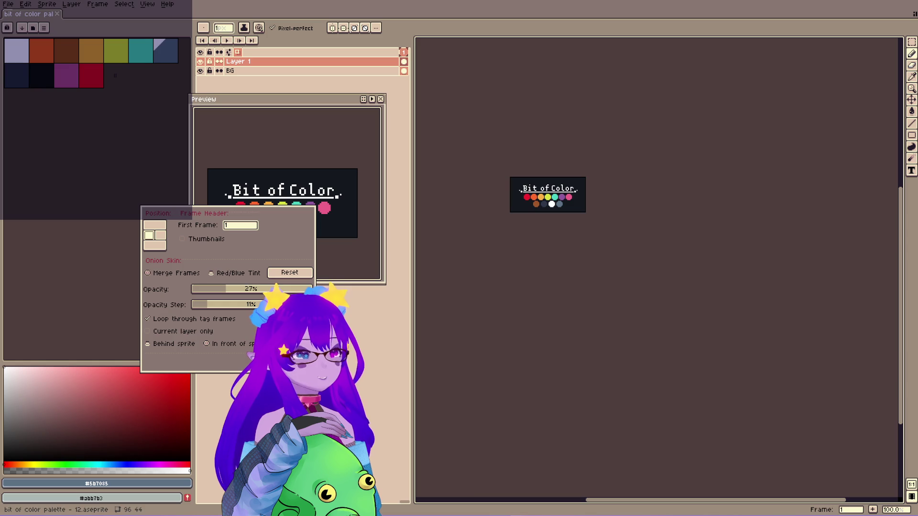
Zoom into the Bit of Color palette and drag flavor_combo_sprite.aseprite into Aseprite.
scroll(541, 178, up, 6)
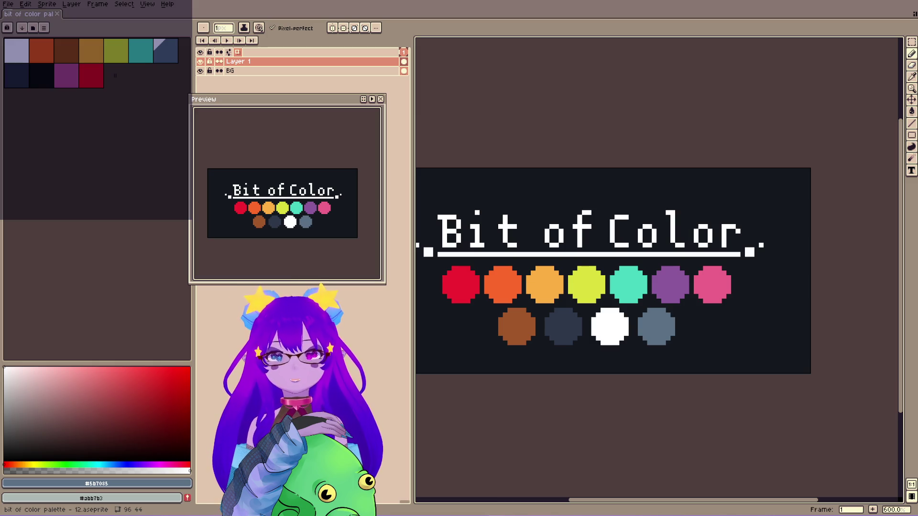
drag(915, 254, 454, 251)
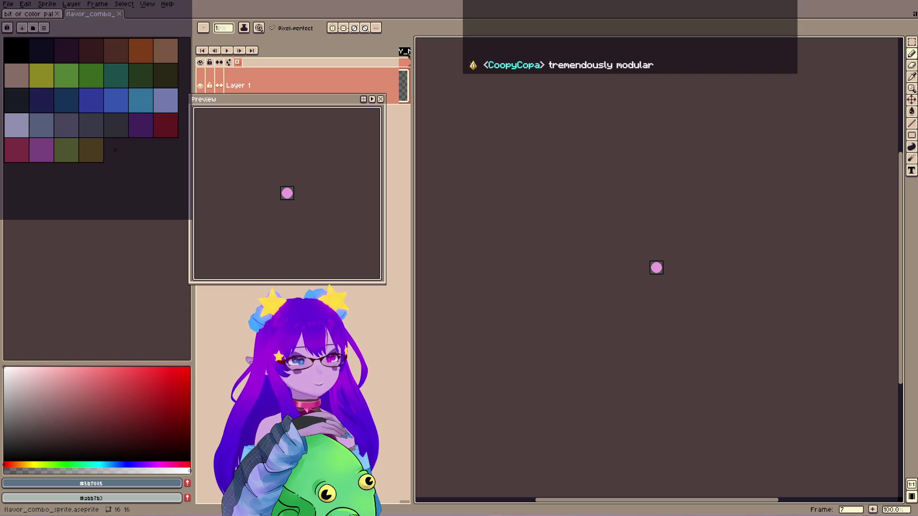
Set the timeline position to bottom so it docks beneath the canvas.
click(228, 64)
click(156, 108)
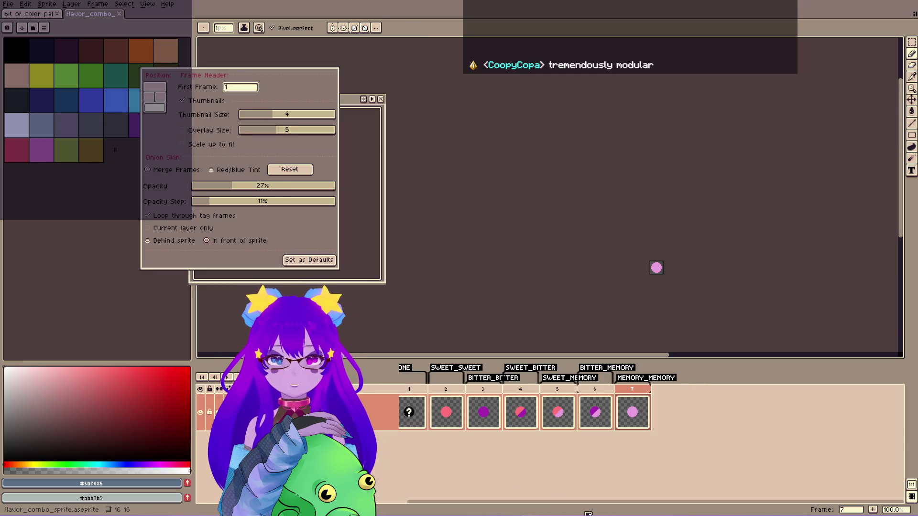
click(547, 508)
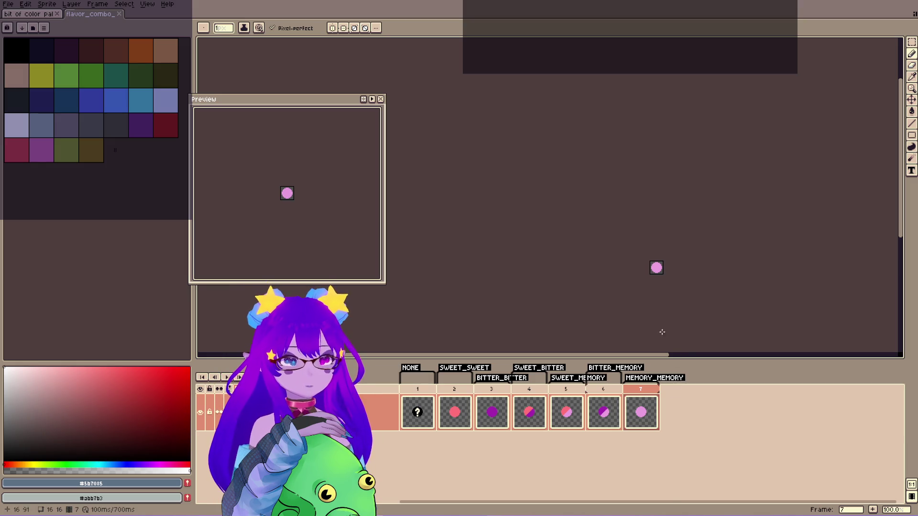
Zoom in on the orb and step back through frames 6, 5, 4 and 3 to BITTER_BITTER.
scroll(656, 268, up, 8)
drag(642, 223, 648, 211)
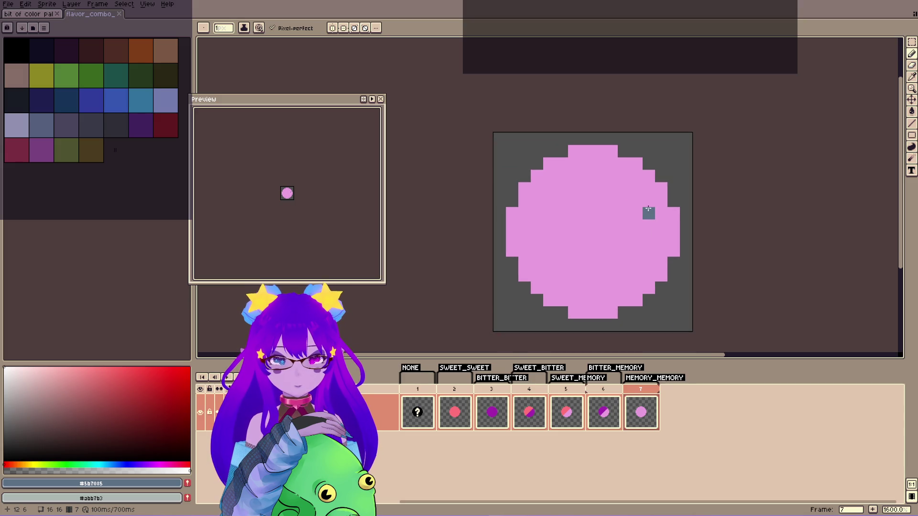
click(611, 396)
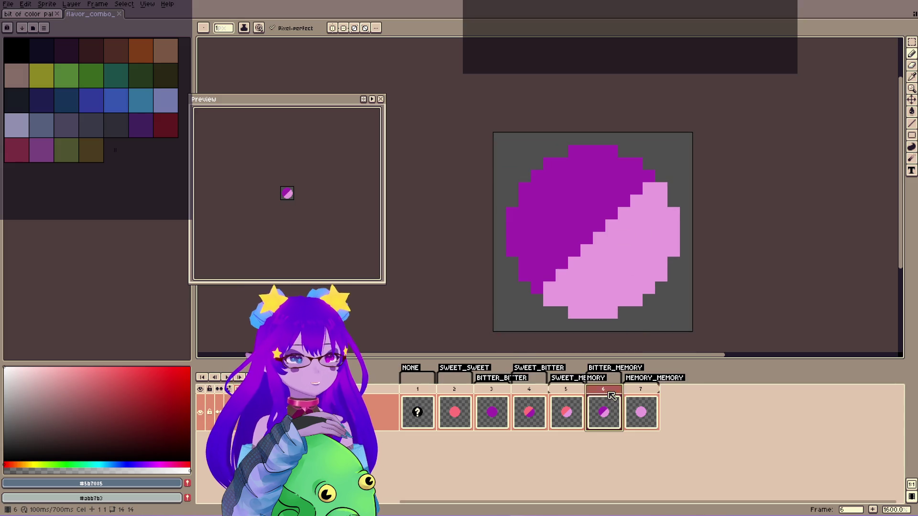
click(566, 394)
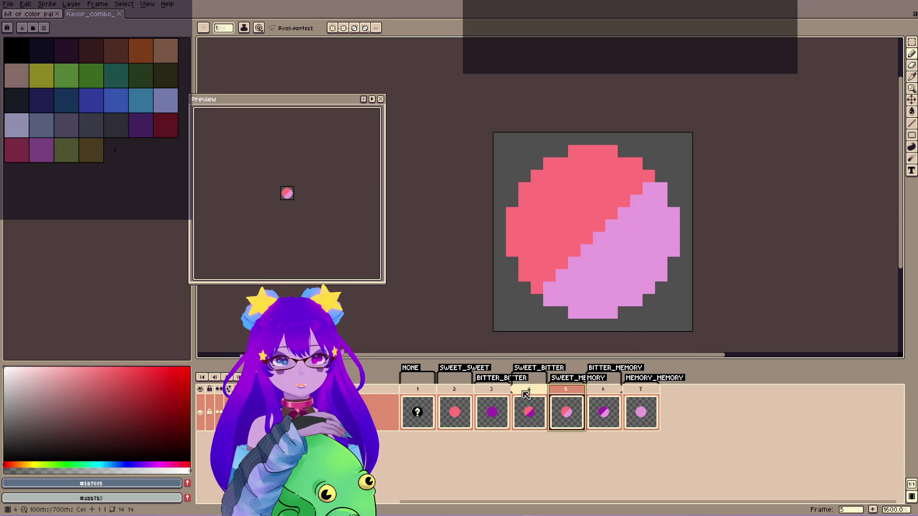
click(520, 394)
click(496, 392)
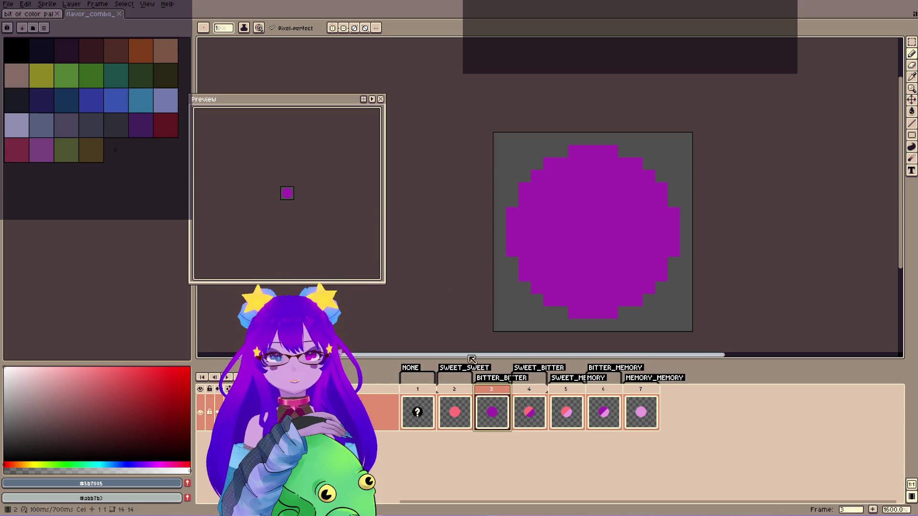
Insert frames after BITTER_BITTER and pick pale pink, bright pink and purple colours.
key(i)
key(alt+n)
key(alt+n)
key(b)
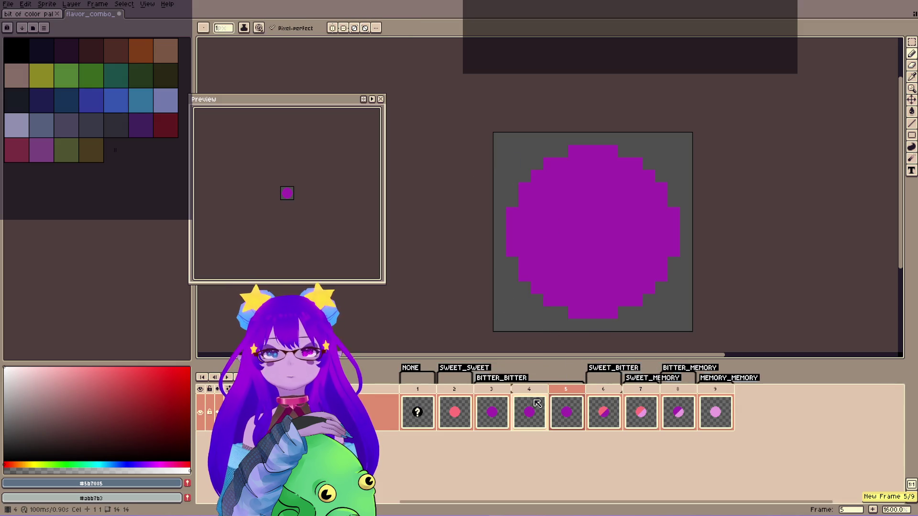
click(30, 367)
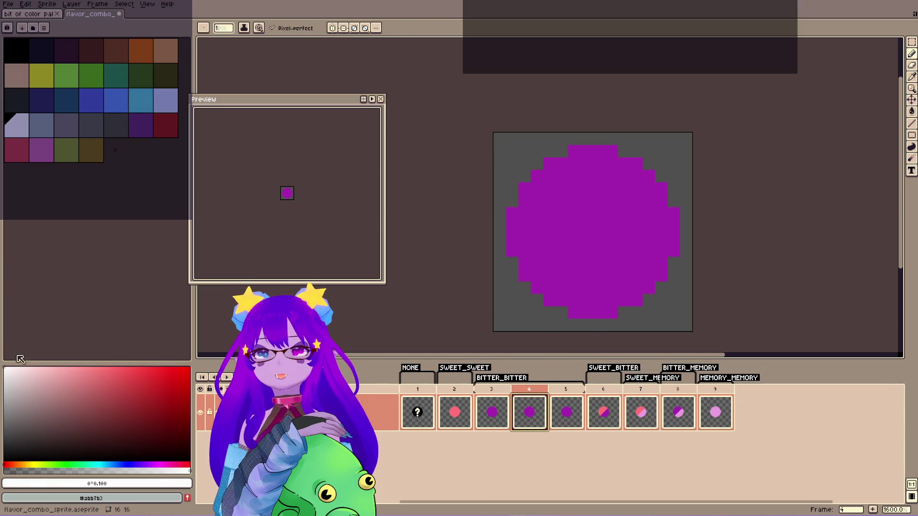
key(i)
click(553, 235)
key(b)
click(168, 462)
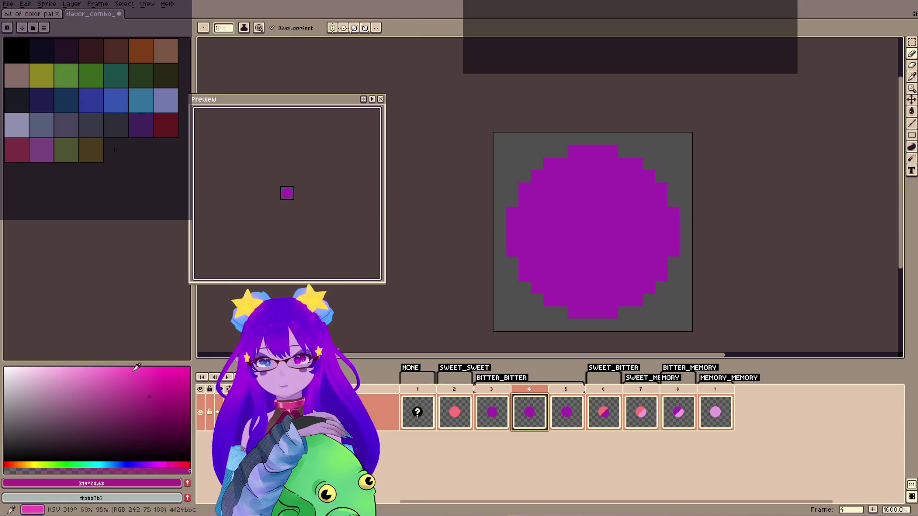
click(143, 369)
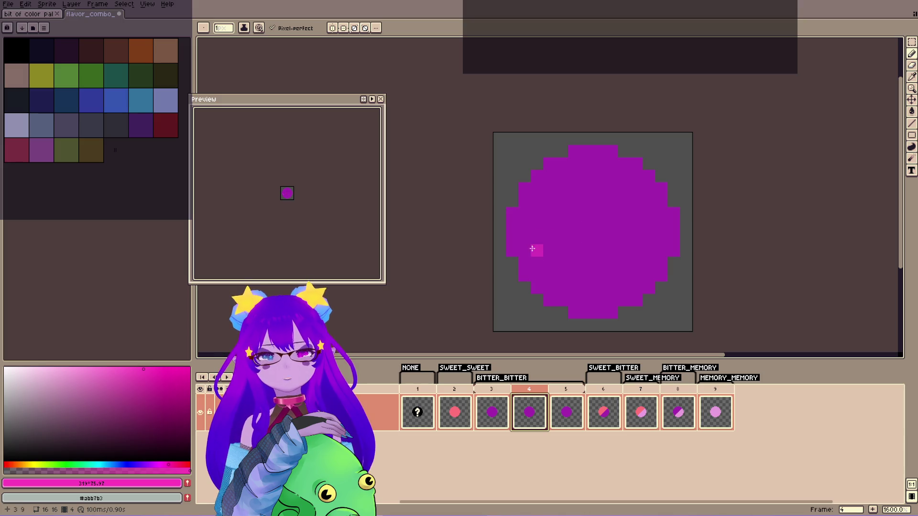
Magic-wand the purple circle and draw 2-pixel pink stripes across it on two frames.
key(w)
click(573, 236)
key(b)
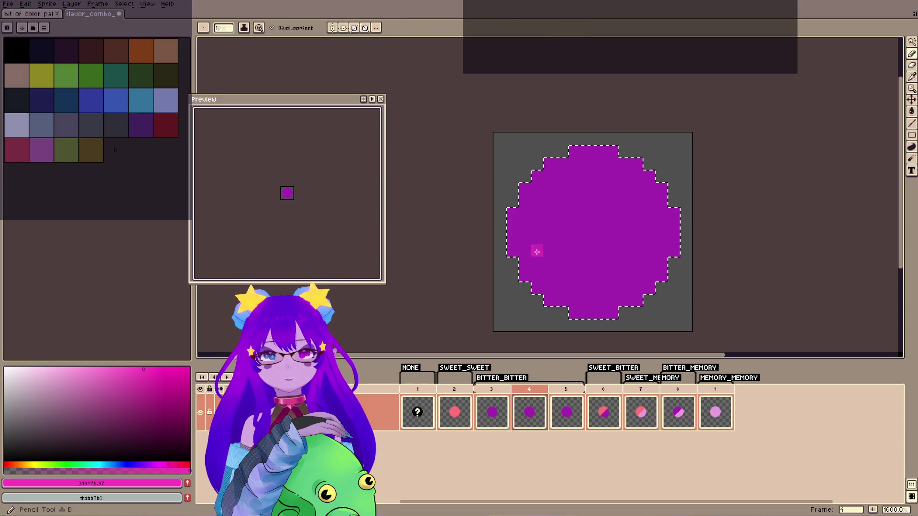
key(plus)
mouse_move(570, 311)
mouse_down()
mouse_move(525, 273)
mouse_move(614, 318)
mouse_up()
key(Right)
drag(514, 220, 639, 306)
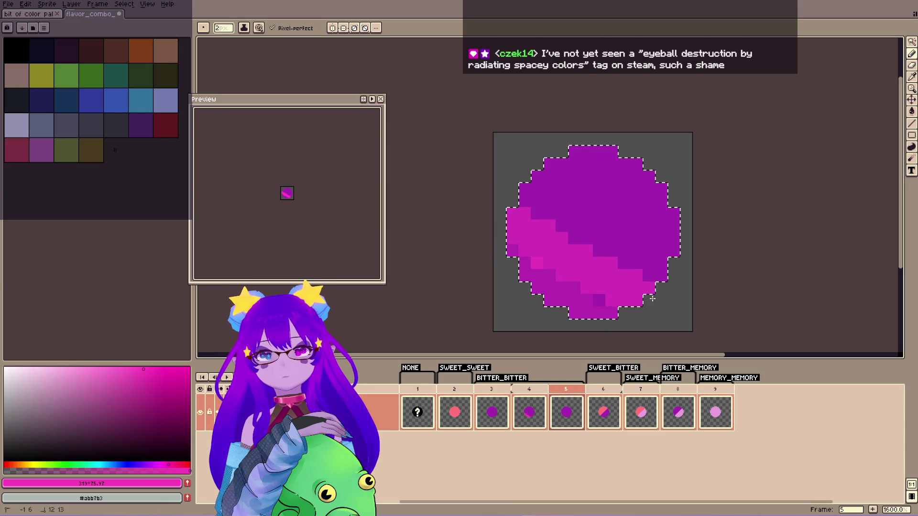
Try an empty frame after frame 5 with a pink block, then undo it.
key(Right)
key(Left)
key(i)
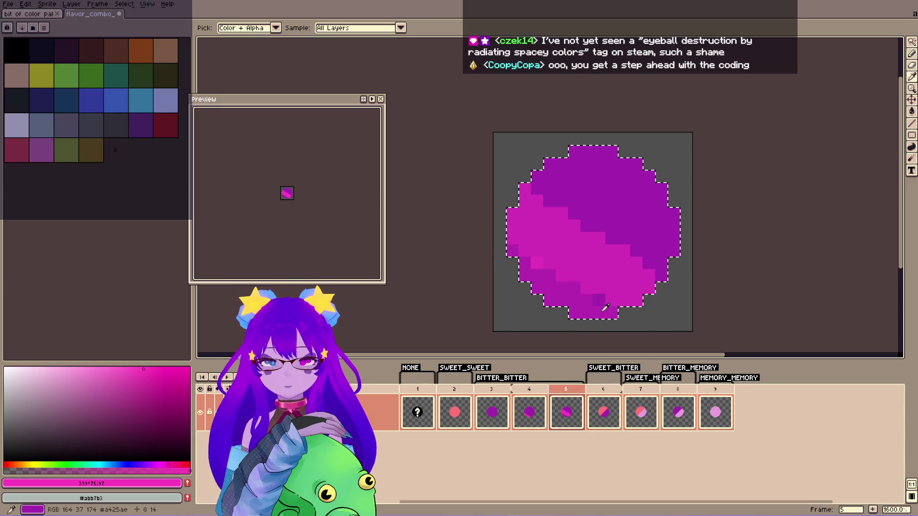
key(alt+b)
key(b)
drag(525, 261, 532, 268)
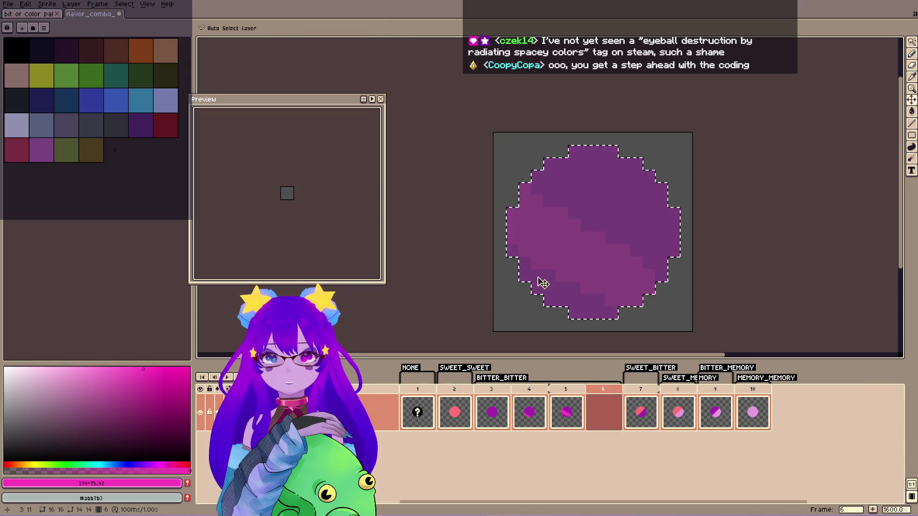
key(ctrl+z)
key(ctrl+z)
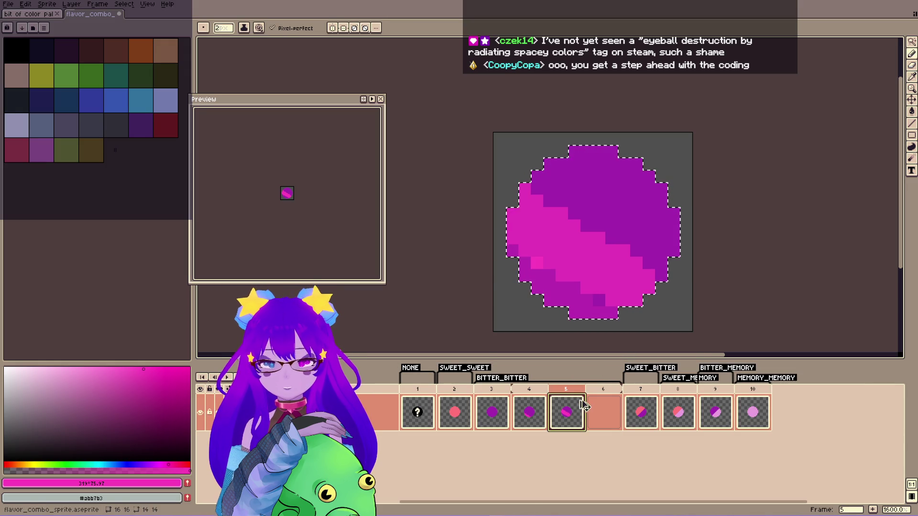
Duplicate into frames 6 and 7, shifting the pink band around and repainting edges purple.
key(alt+n)
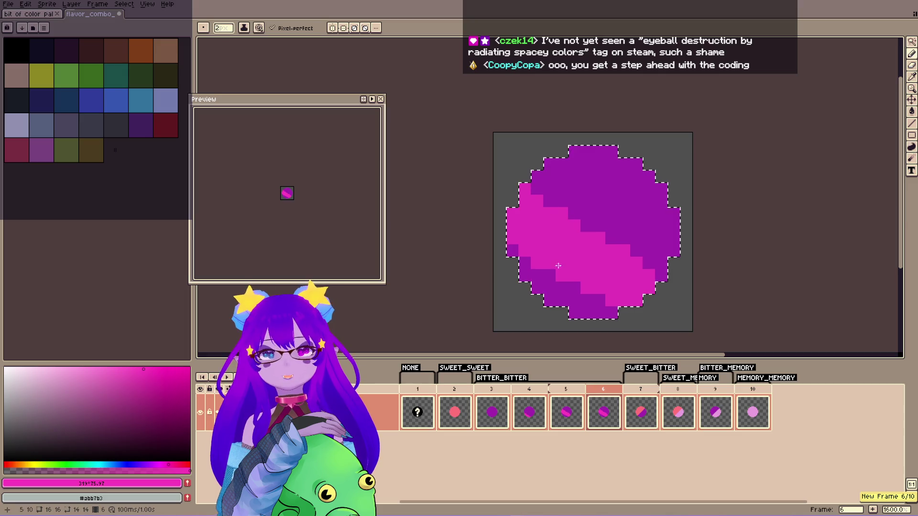
drag(583, 229, 600, 218)
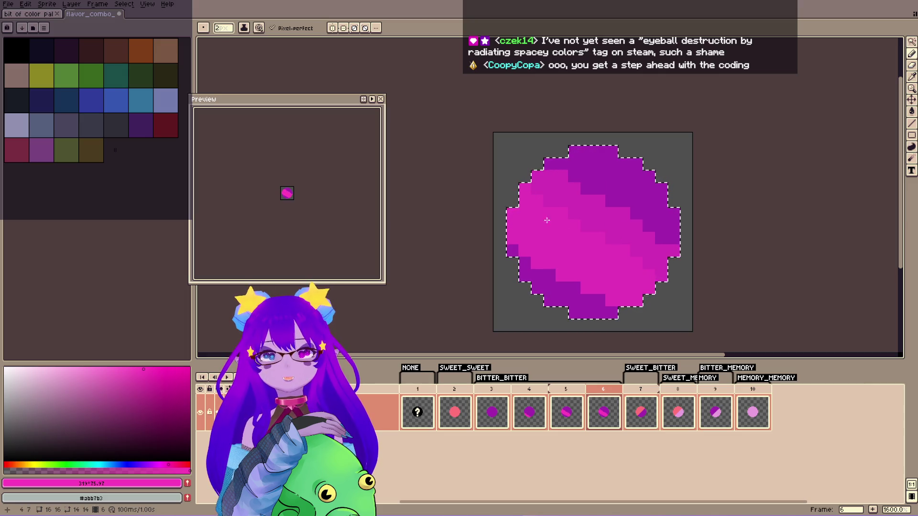
alt+click(572, 293)
mouse_move(512, 237)
mouse_down()
mouse_move(524, 260)
mouse_move(621, 301)
mouse_move(600, 300)
mouse_move(569, 266)
mouse_move(500, 242)
mouse_up()
key(plus)
key(alt+n)
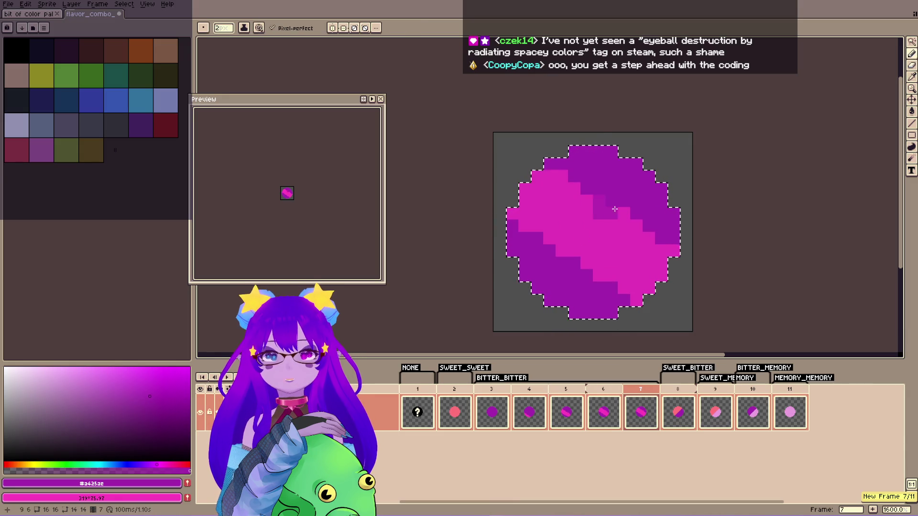
drag(595, 208, 587, 262)
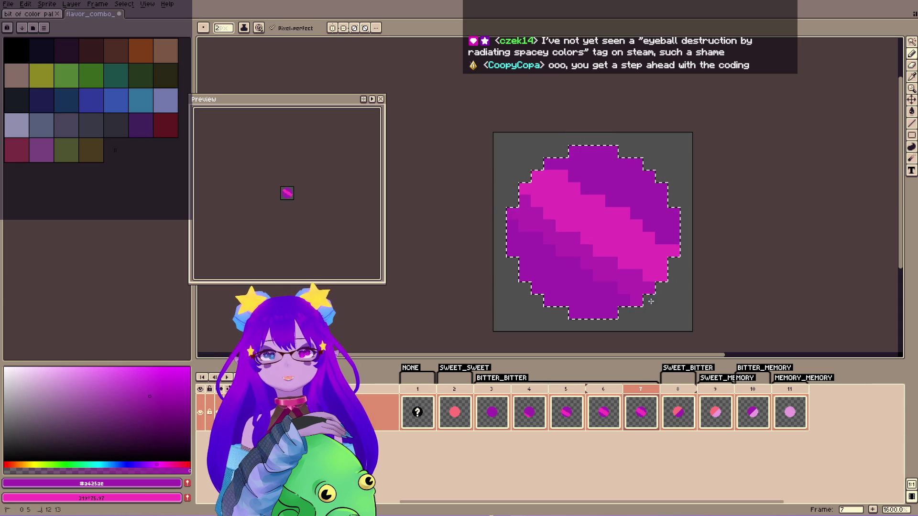
key(x)
mouse_move(616, 186)
mouse_down()
mouse_move(557, 158)
mouse_move(638, 174)
mouse_up()
Add frames 8 and 9, moving the pink band over the top then along the lower-left edge.
key(alt+n)
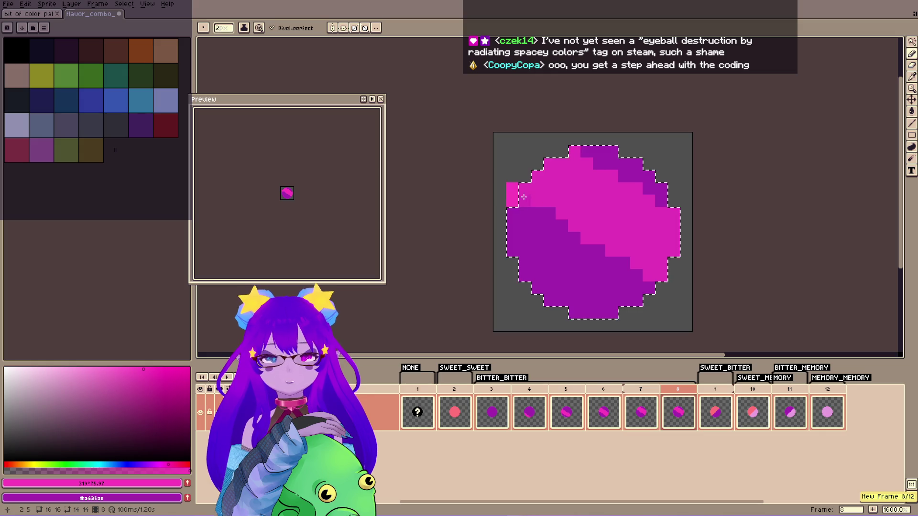
key(x)
mouse_move(553, 205)
mouse_down()
mouse_move(547, 211)
mouse_move(635, 260)
mouse_up()
key(x)
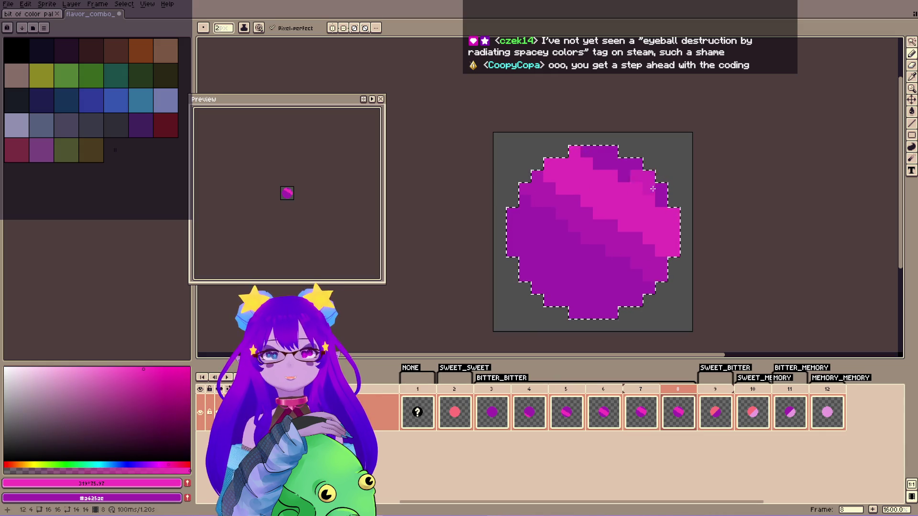
mouse_move(697, 232)
mouse_down()
mouse_move(621, 180)
mouse_move(617, 201)
mouse_up()
key(alt+n)
key(x)
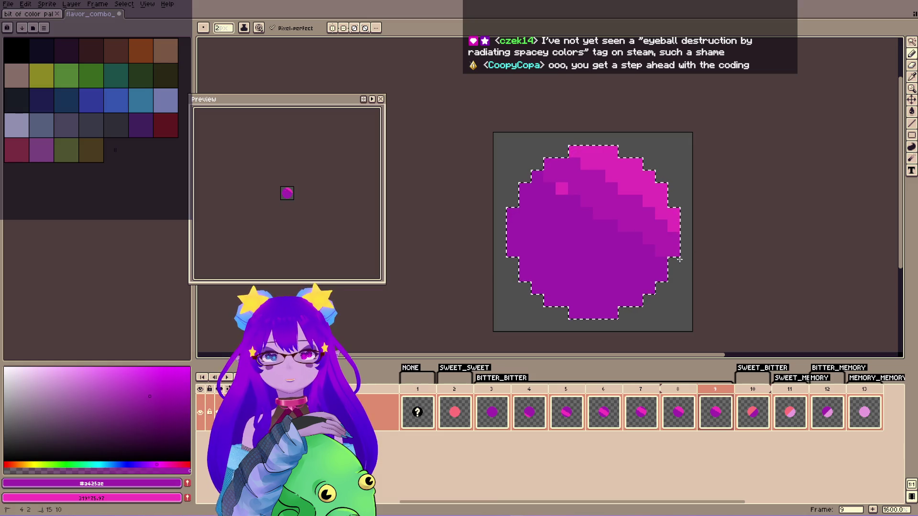
key(x)
mouse_move(510, 268)
mouse_down()
mouse_move(507, 253)
mouse_move(599, 315)
mouse_up()
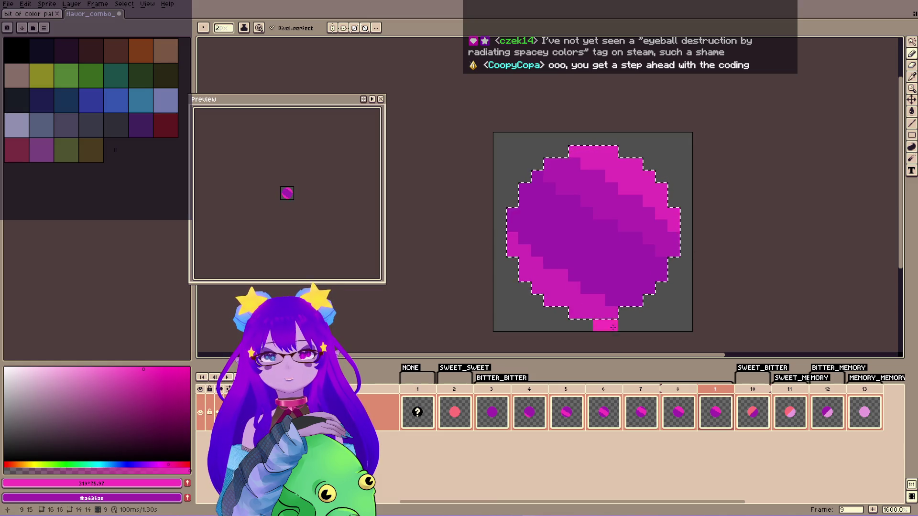
drag(525, 272, 512, 237)
Play the BITTER_BITTER animation in the Preview window and centre the sprite.
scroll(344, 160, up, 5)
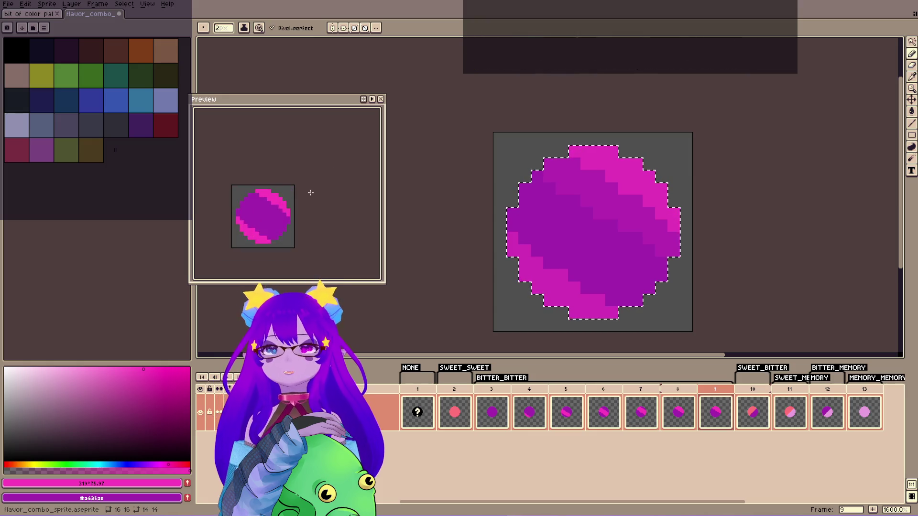
click(372, 99)
drag(334, 179, 358, 168)
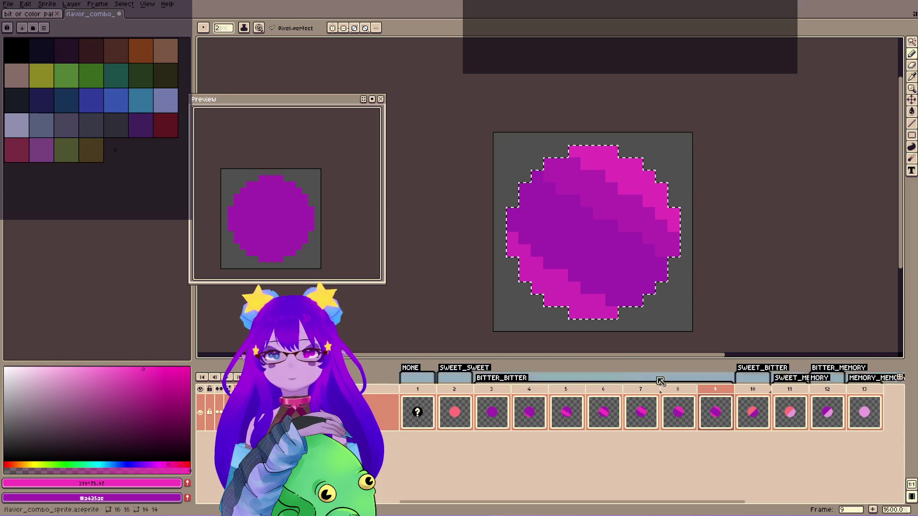
Confirm the BITTER_BITTER tag keeps its Forward animation direction.
double_click(497, 379)
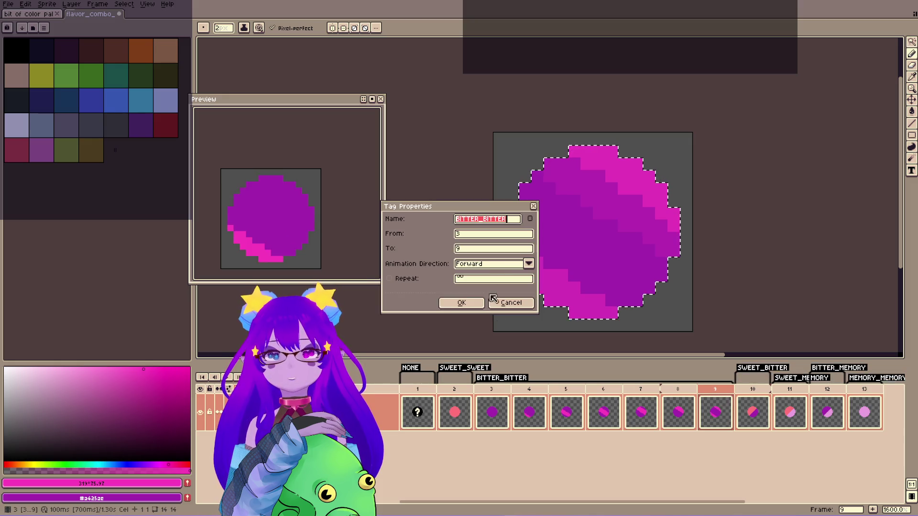
click(527, 264)
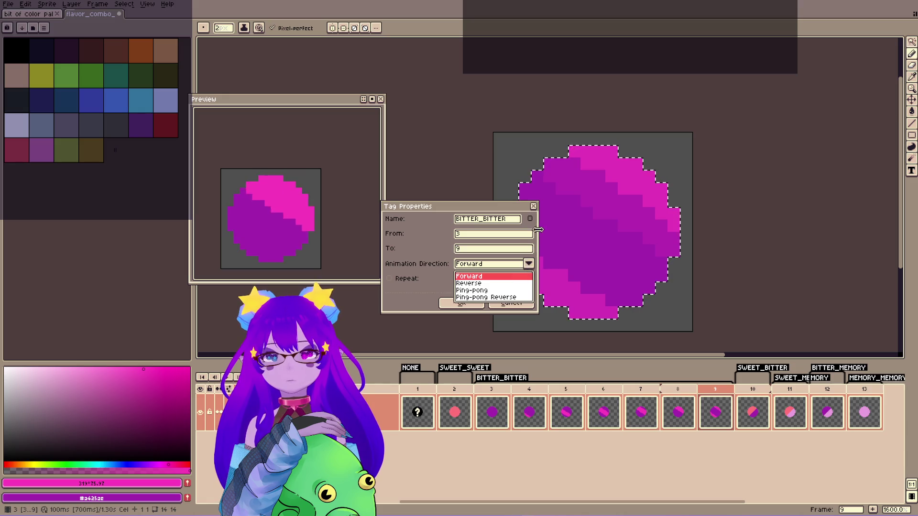
click(534, 207)
click(492, 412)
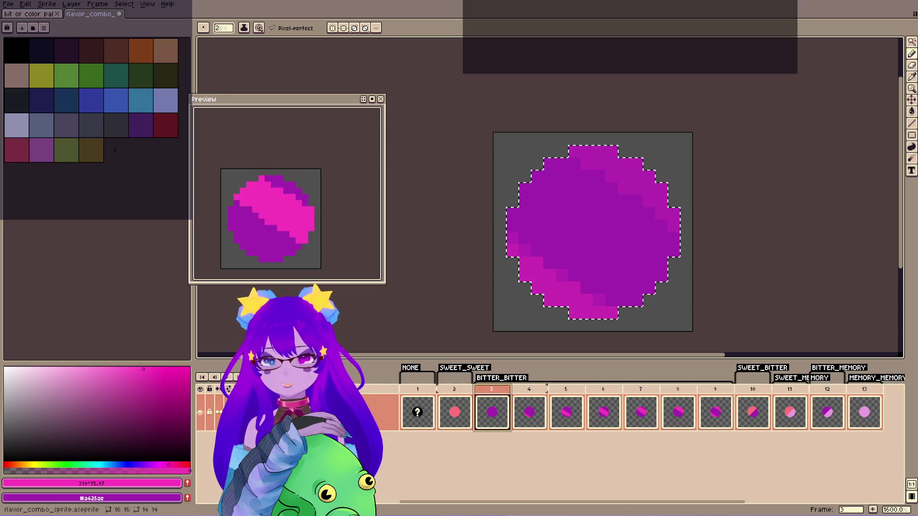
Turn off onion skinning, then clear and delete frame 3, leaving 12 frames.
click(227, 389)
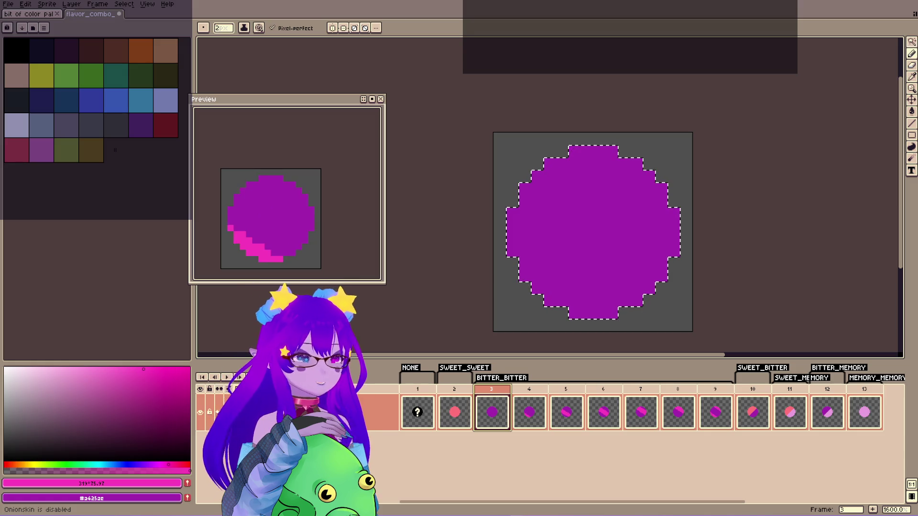
click(712, 396)
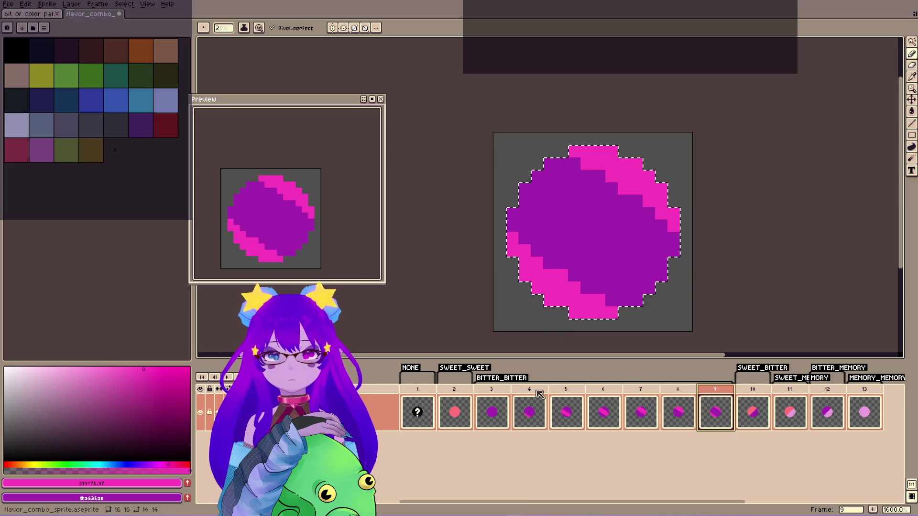
click(505, 397)
key(Delete)
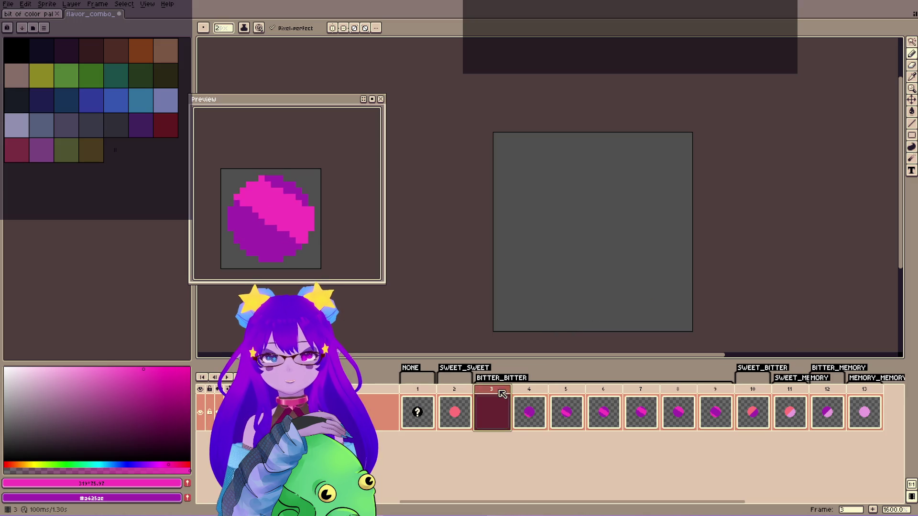
key(alt+Delete)
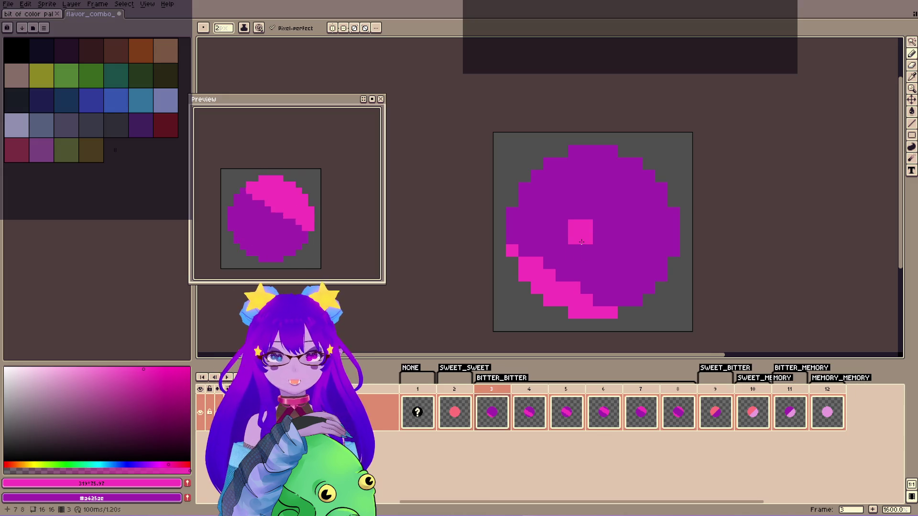
scroll(580, 232, down, 3)
key(v)
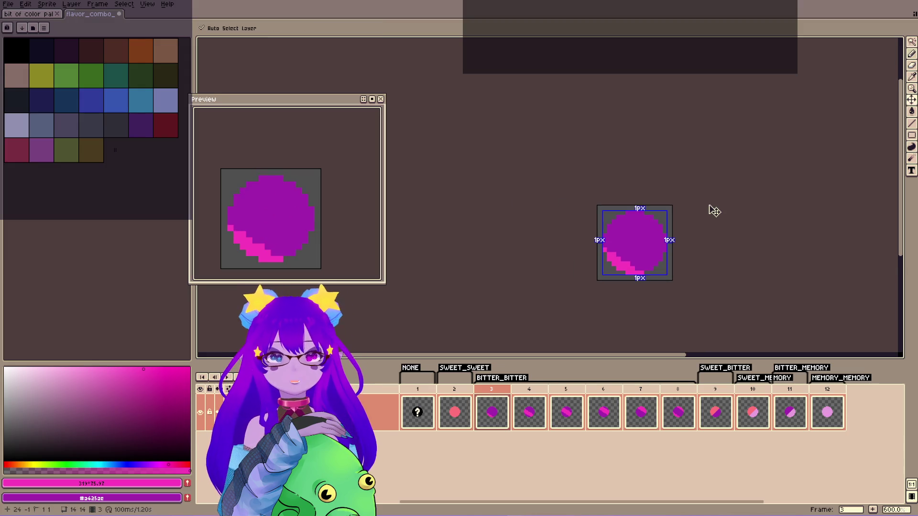
key(b)
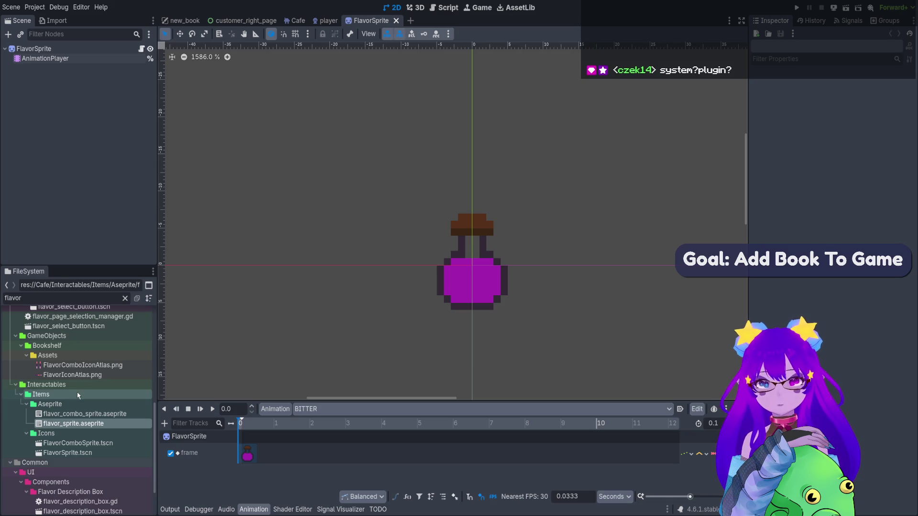
Open FlavorComboSprite.tscn, select its root node, and run the scene with F6.
click(76, 443)
click(75, 453)
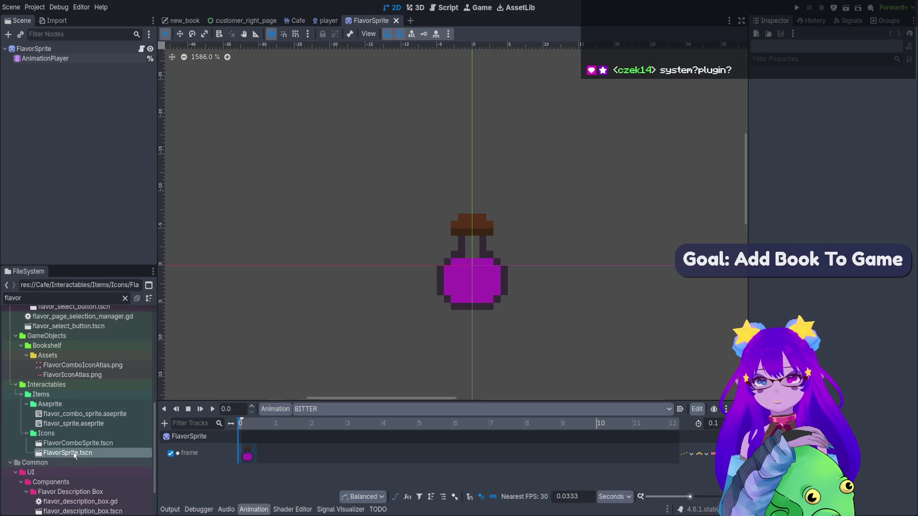
double_click(77, 444)
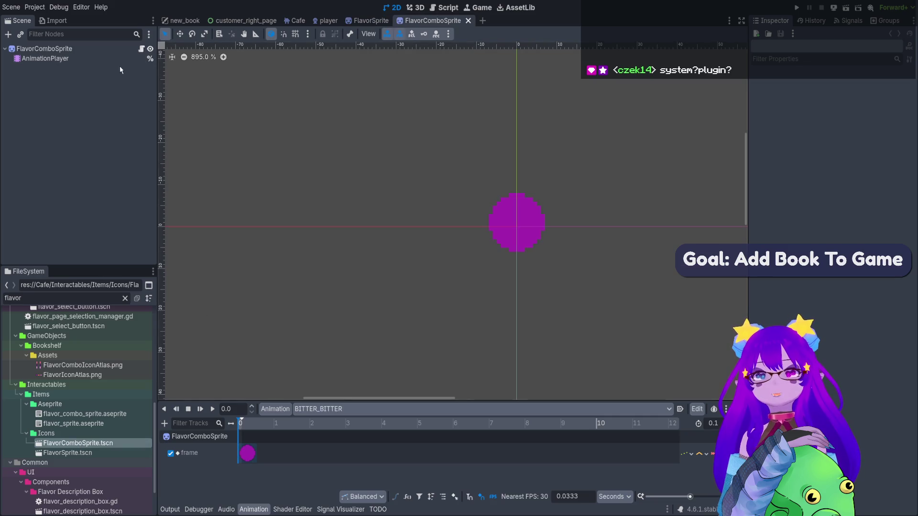
click(110, 50)
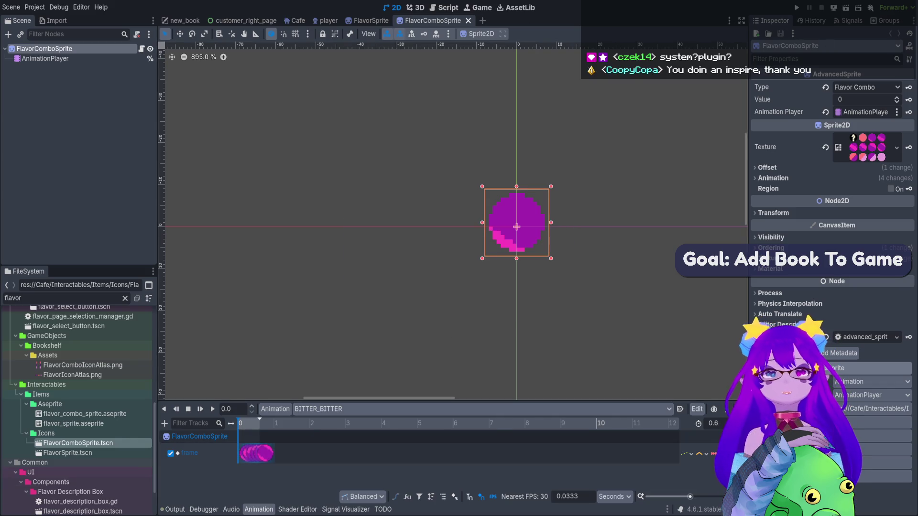
key(F6)
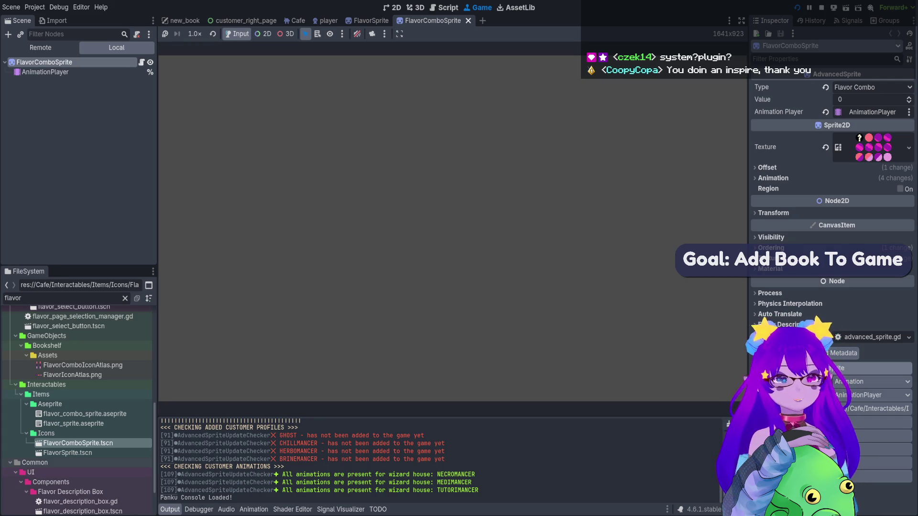
Search the Asset Library for 'Wizard' to find Aseprite Wizard.
click(501, 9)
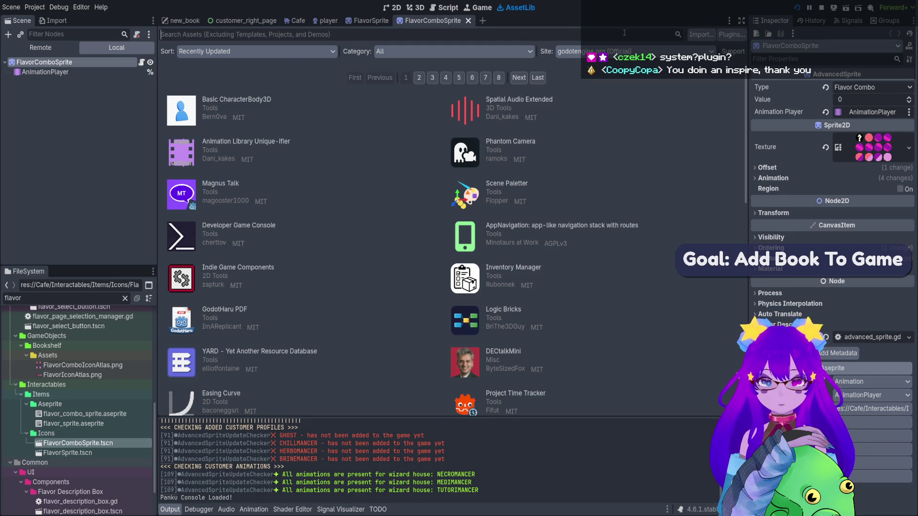
text(Wizard)
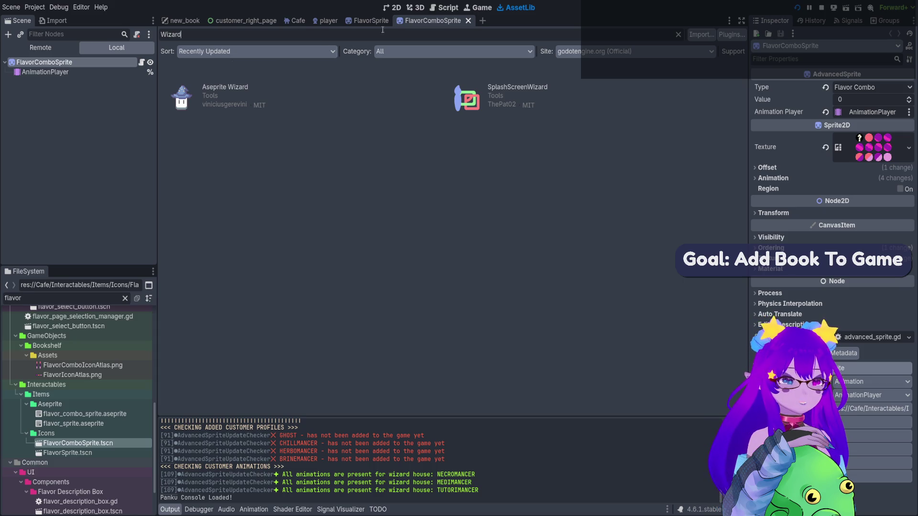
click(184, 20)
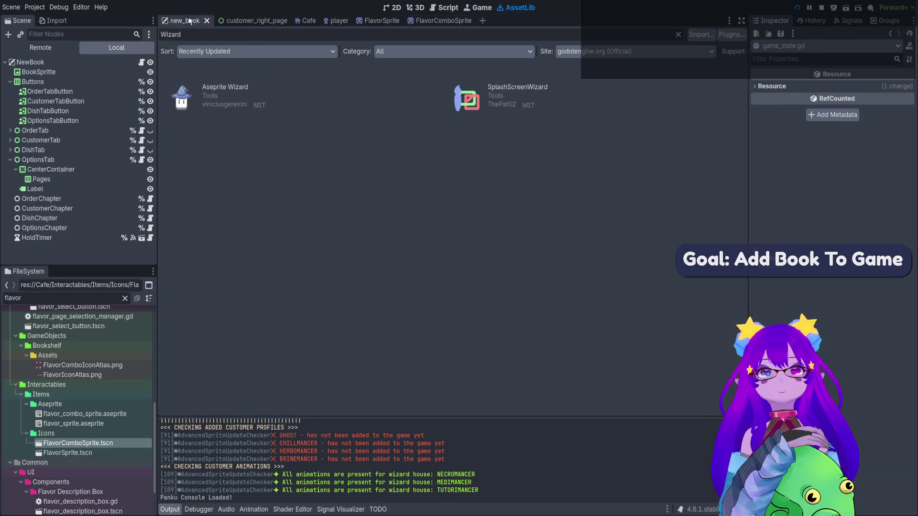
click(821, 7)
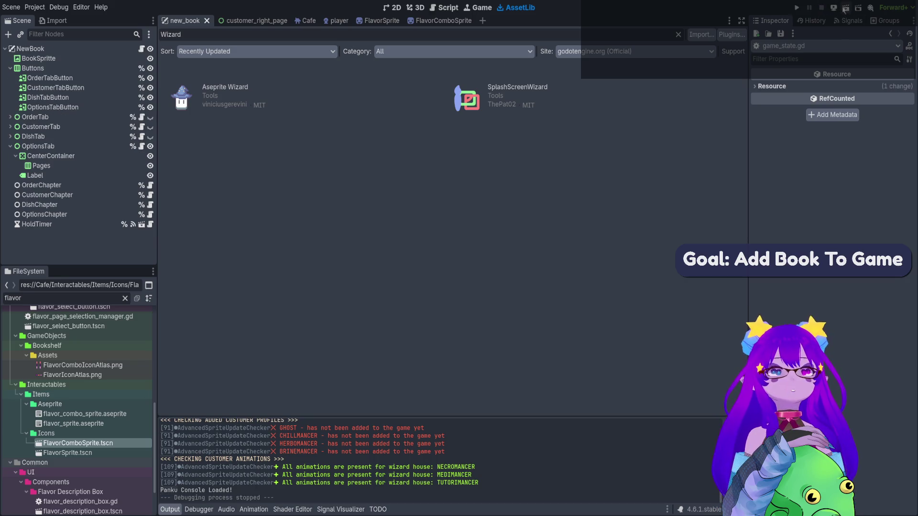
click(797, 8)
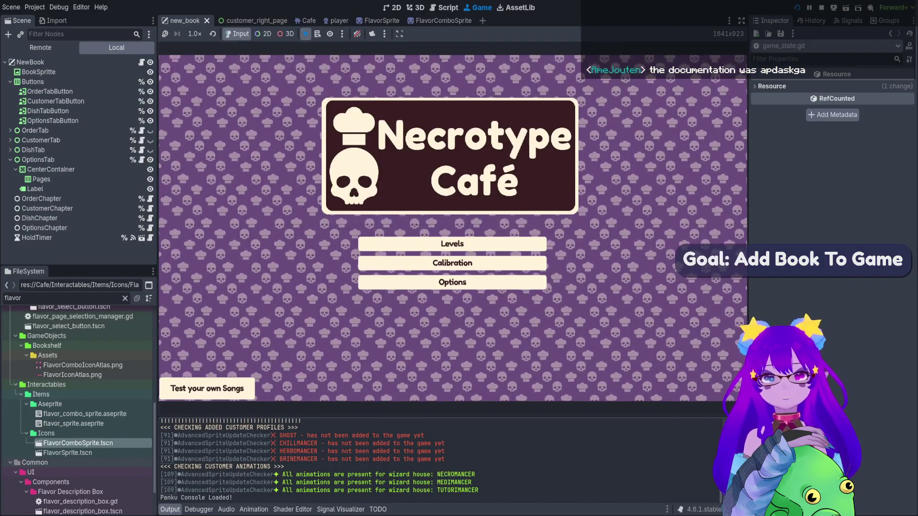
key(Return)
key(Return)
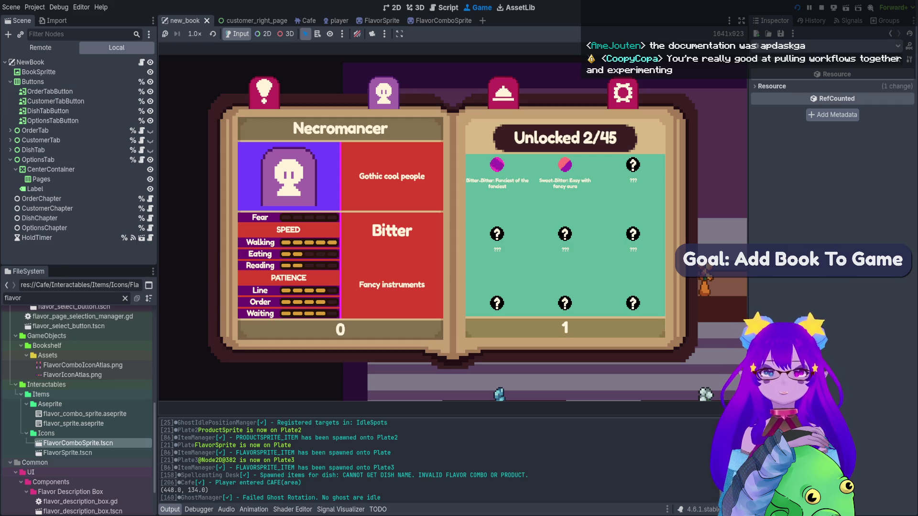
key(Escape)
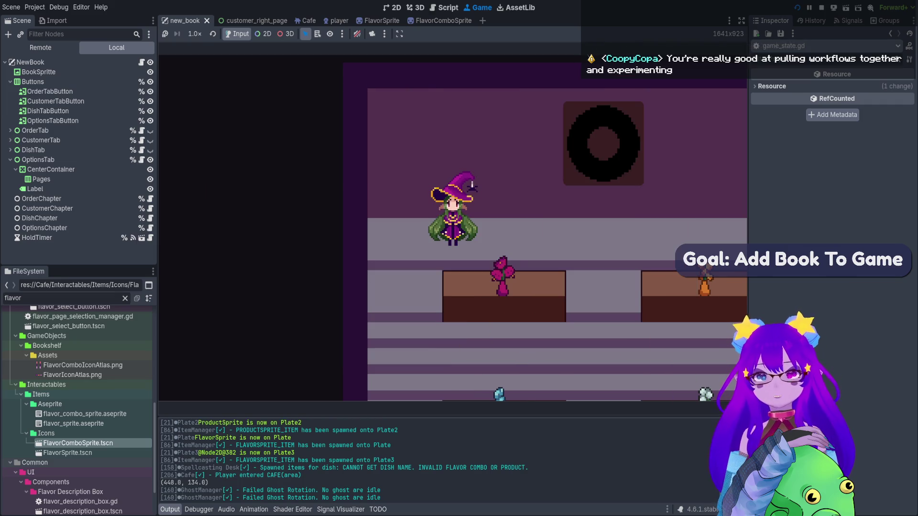
key(F8)
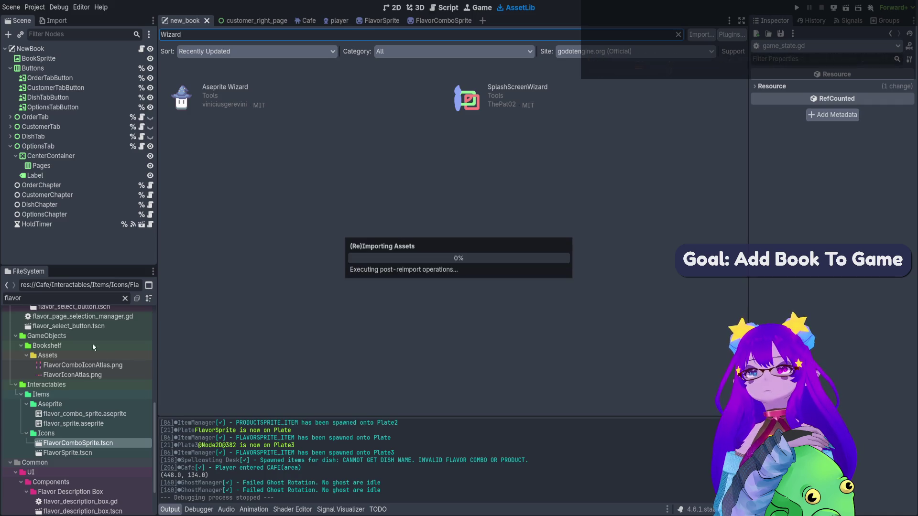
Open FlavorComboSprite.tscn in the 2D view, zoom in, and show its BITTER_BITTER animation track.
double_click(78, 444)
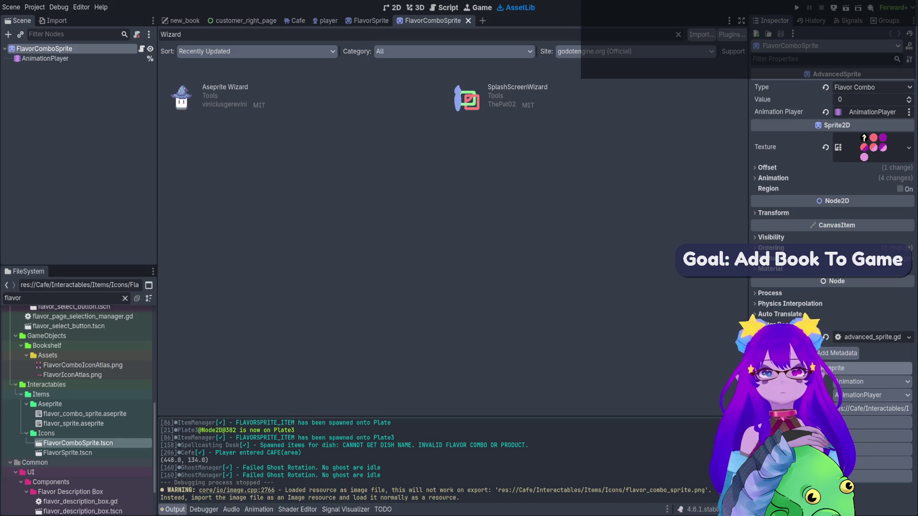
click(391, 15)
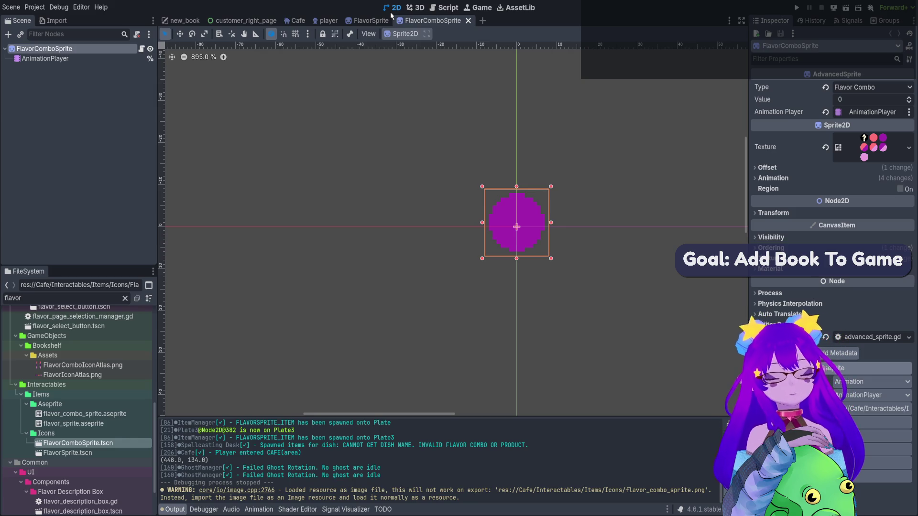
scroll(545, 208, up, 5)
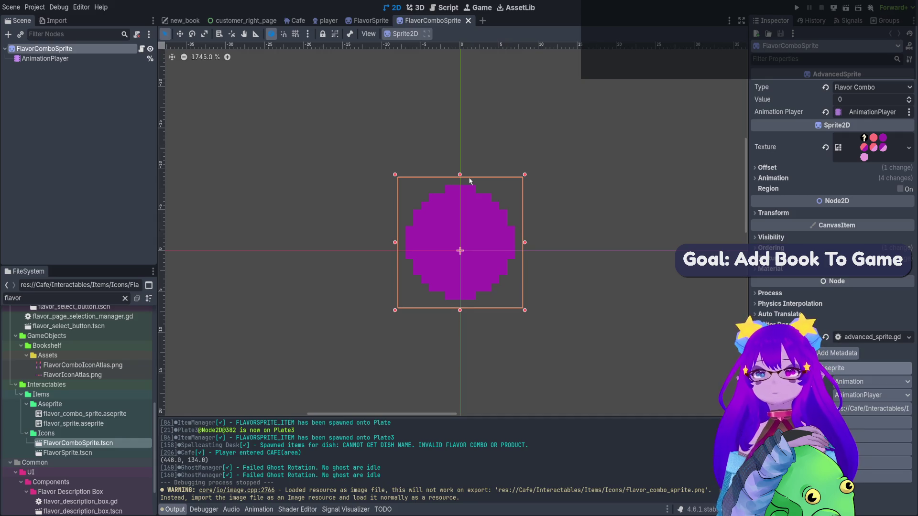
click(271, 511)
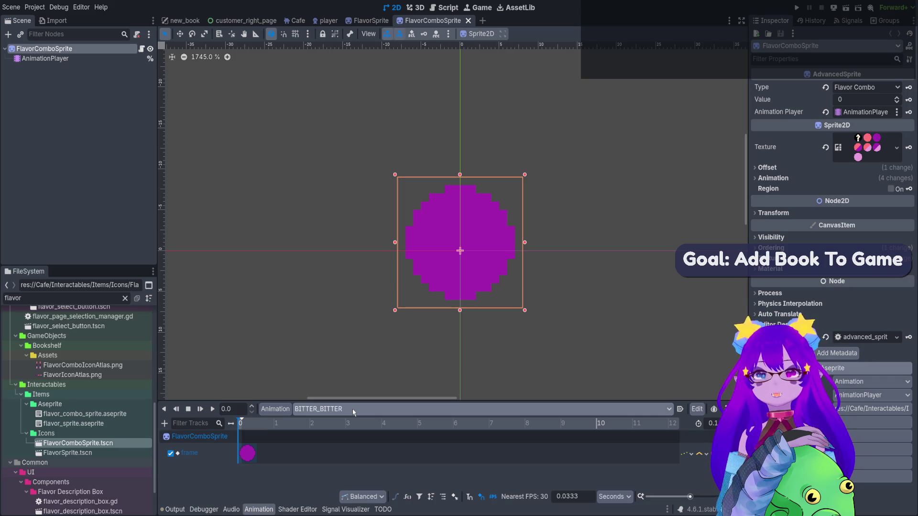
click(331, 21)
click(430, 21)
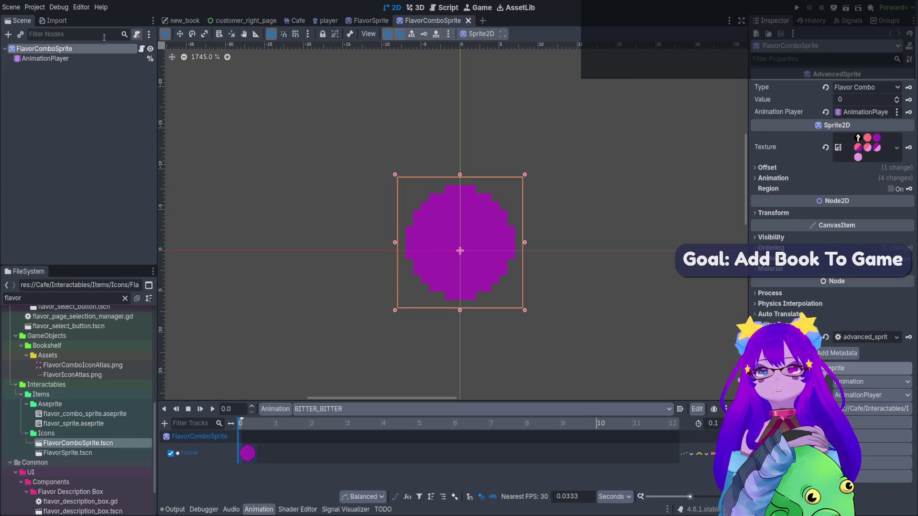
Review the FLAVOR_COMBO and GHOST_STATUS lines of type_to_true_value in advanced_sprite.gd, then switch to the player scene.
click(142, 50)
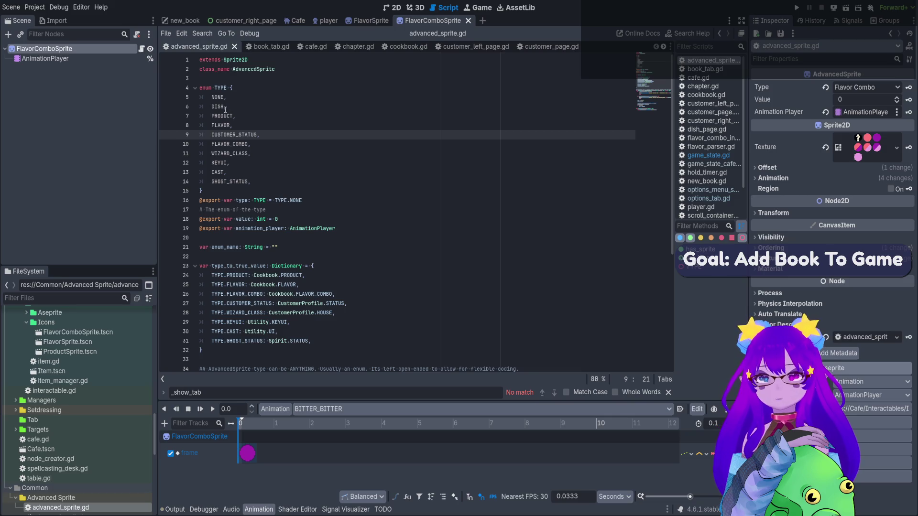
scroll(297, 255, down, 2)
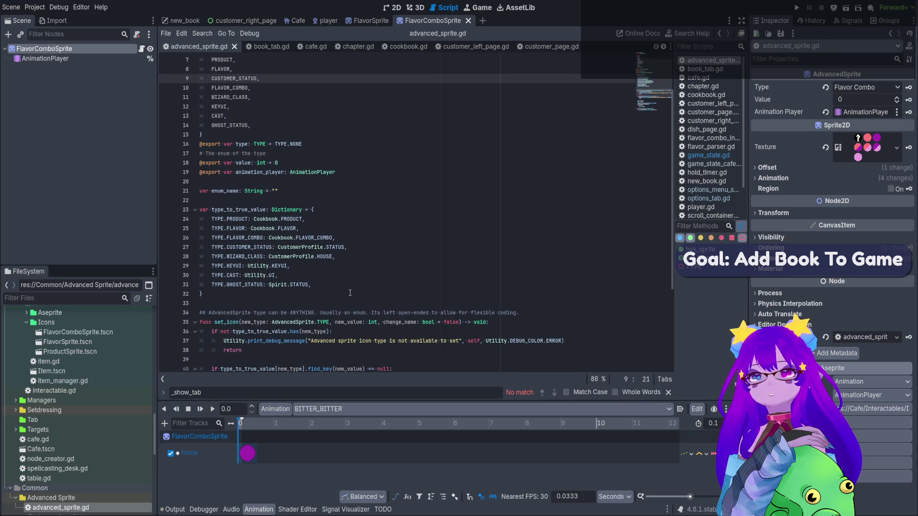
click(327, 219)
click(338, 228)
click(349, 239)
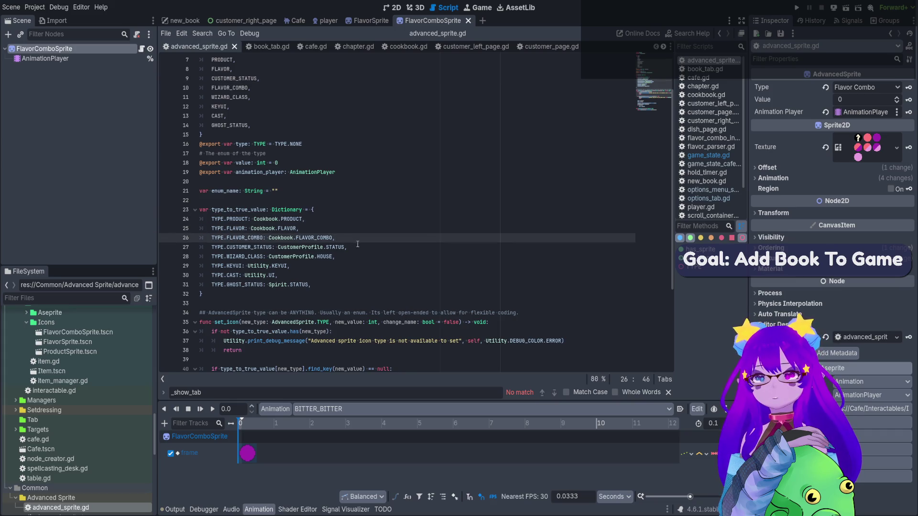
key(Down)
key(Down)
key(Down)
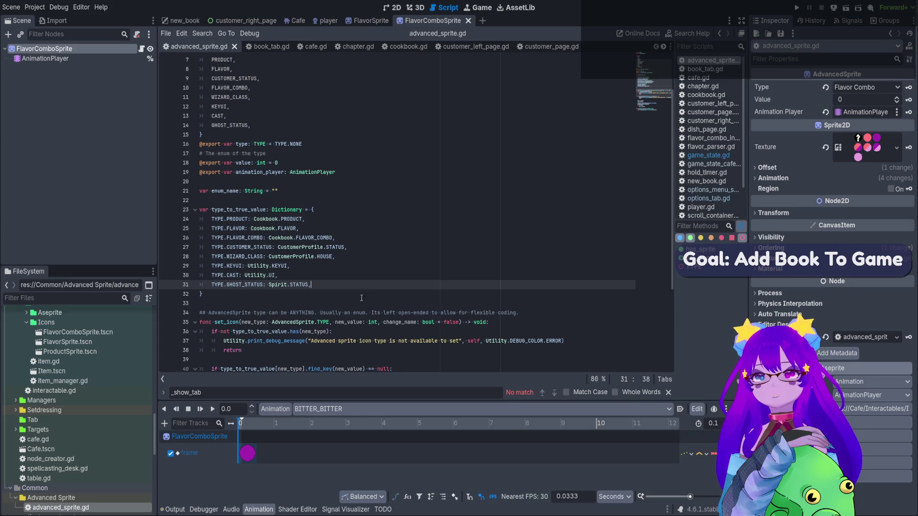
click(328, 21)
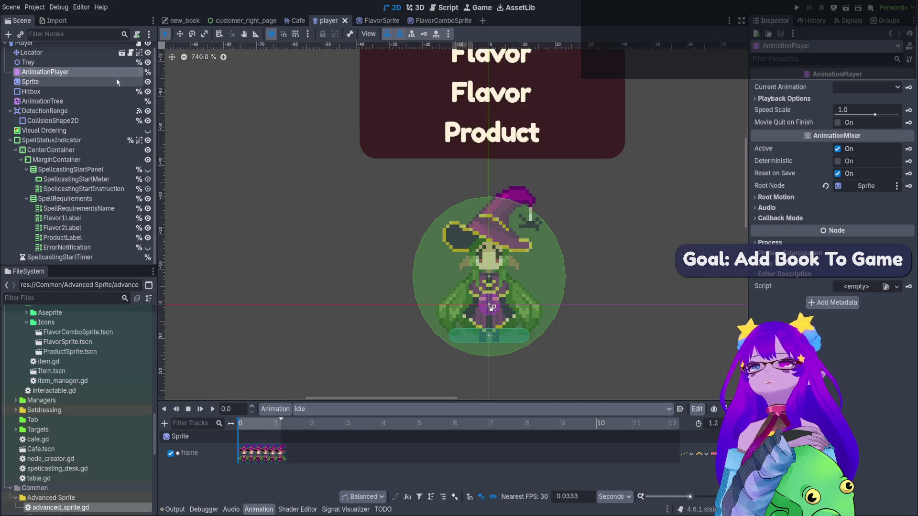
Show the player scene in 2D and filter files by 'player' to select player_sprite.aseprite.
click(393, 7)
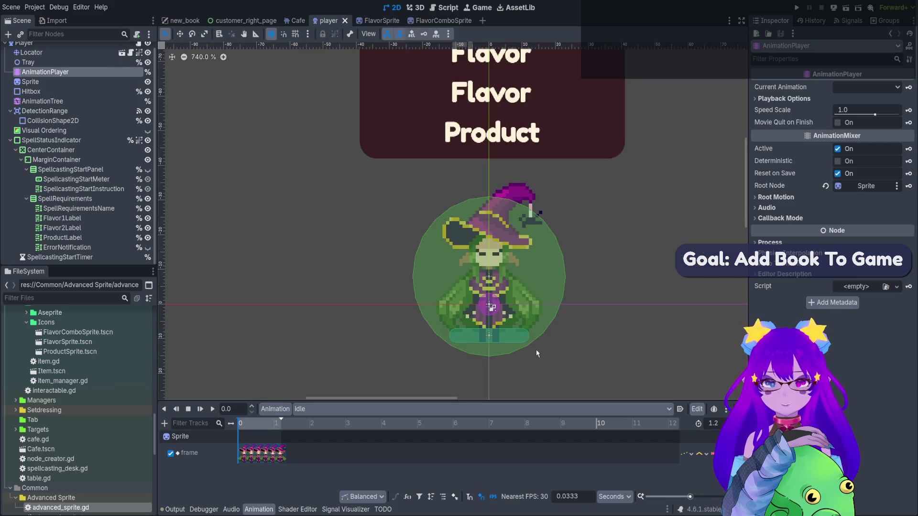
scroll(509, 296, down, 2)
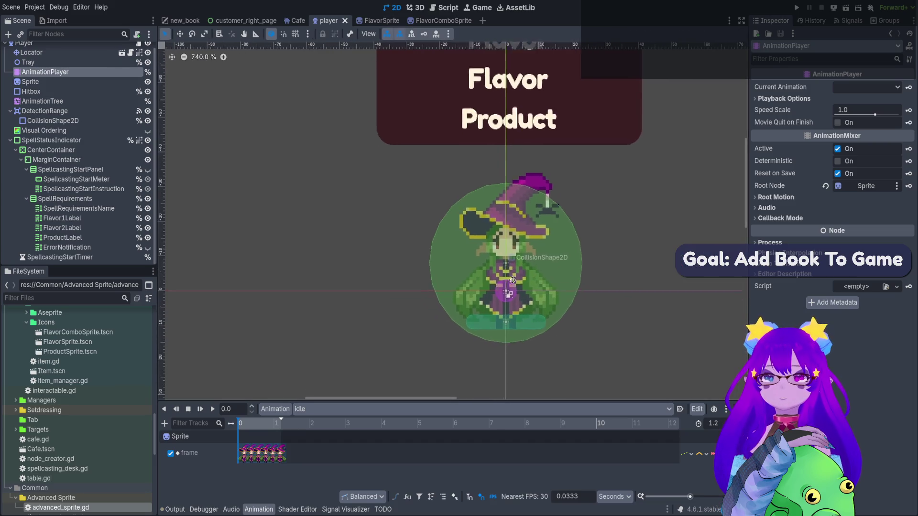
scroll(490, 312, up, 2)
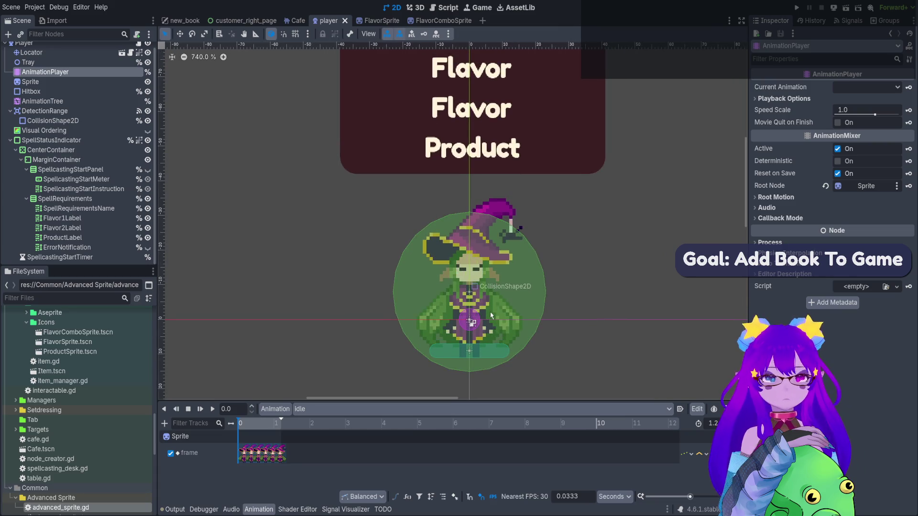
click(34, 302)
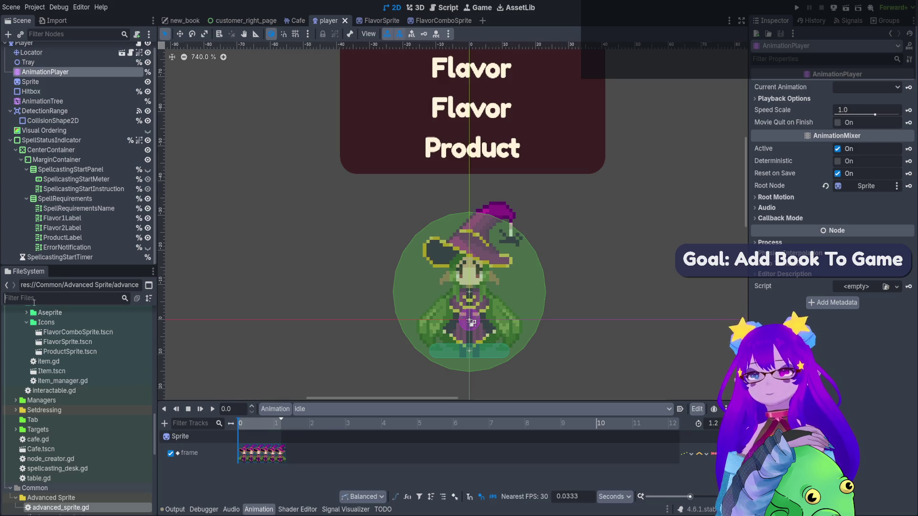
text(player)
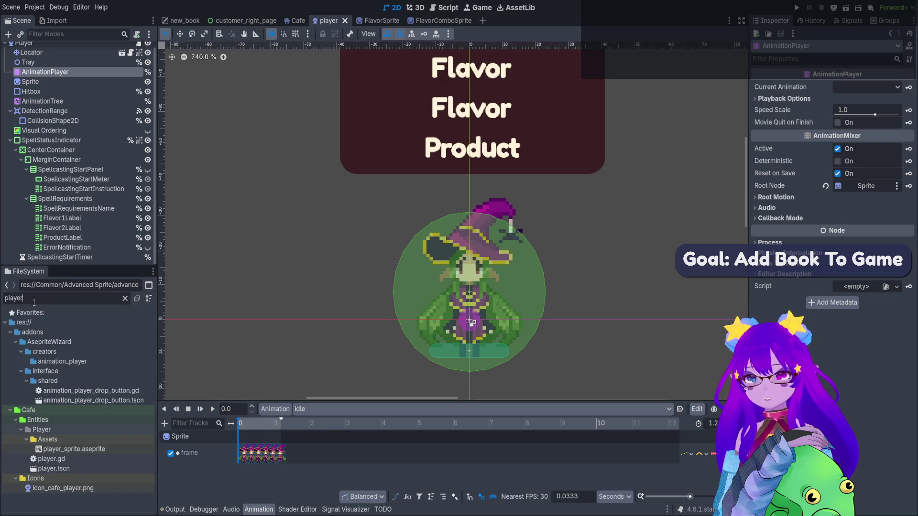
click(126, 452)
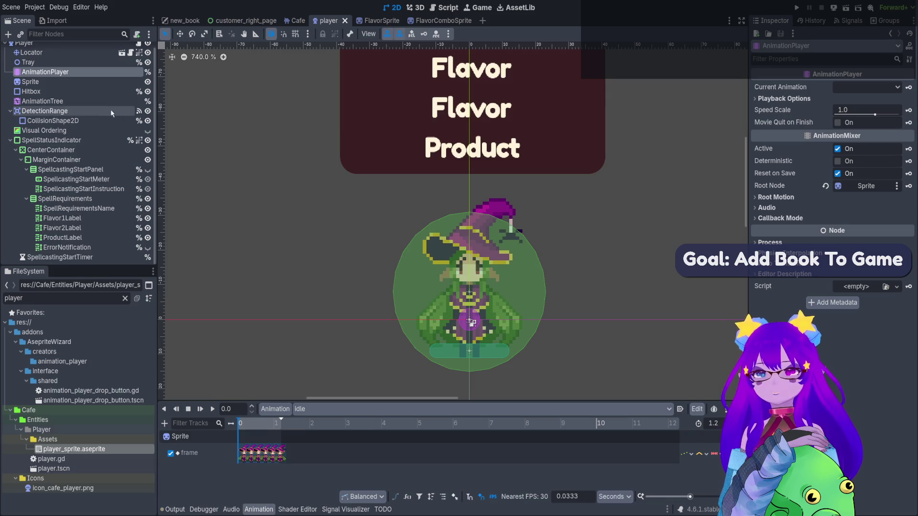
Inspect the player's Sprite, AnimationPlayer and AnimationTree nodes.
scroll(110, 109, up, 2)
click(103, 89)
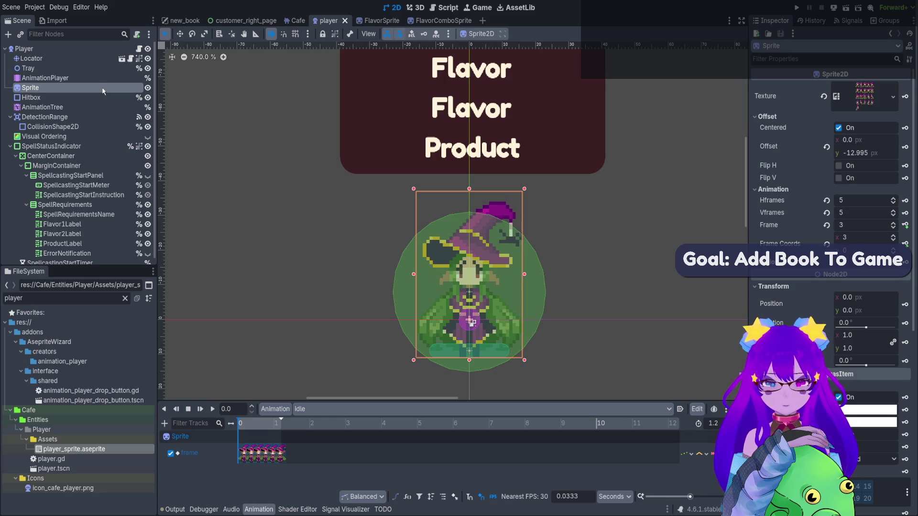
click(92, 79)
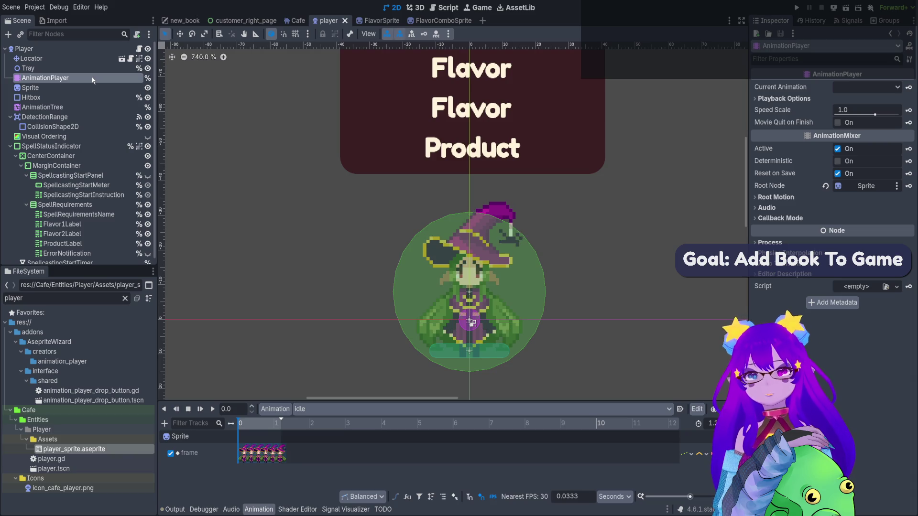
click(82, 108)
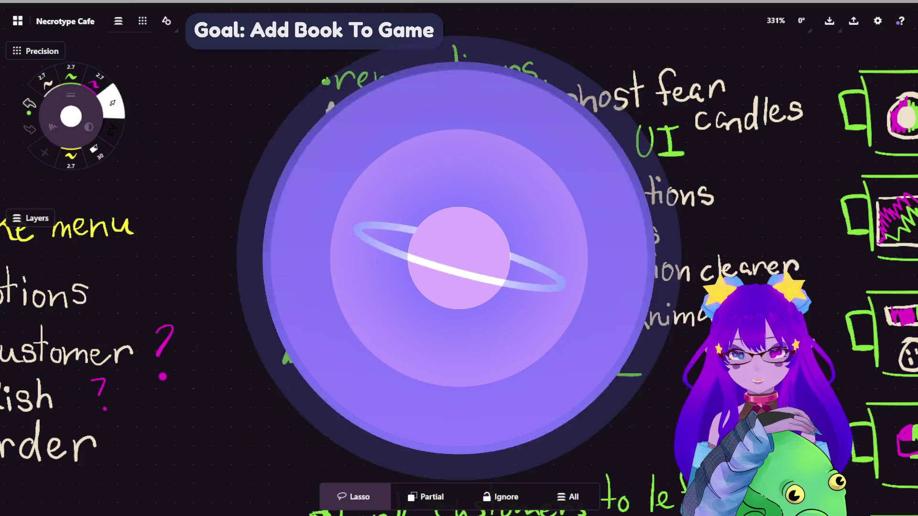
Draw a cream counter frame on the whiteboard canvas.
scroll(510, 386, down, 5)
scroll(469, 358, down, 5)
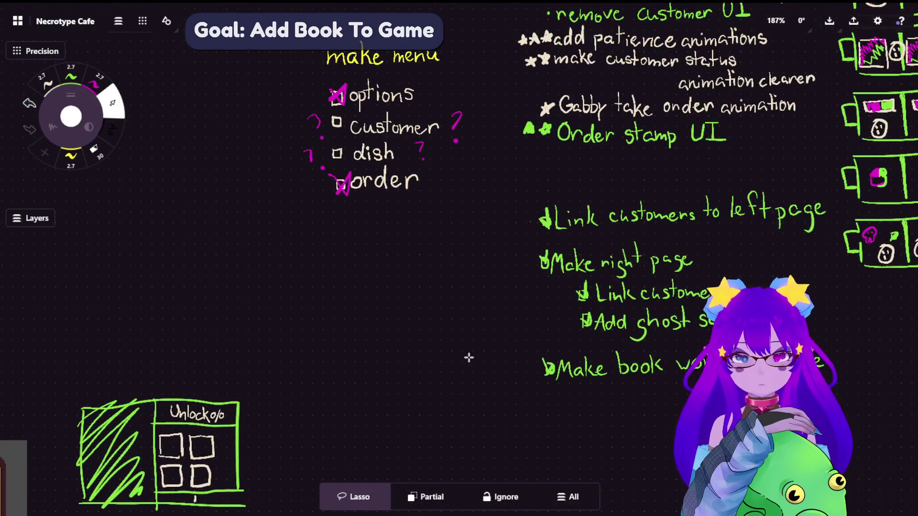
scroll(657, 258, up, 8)
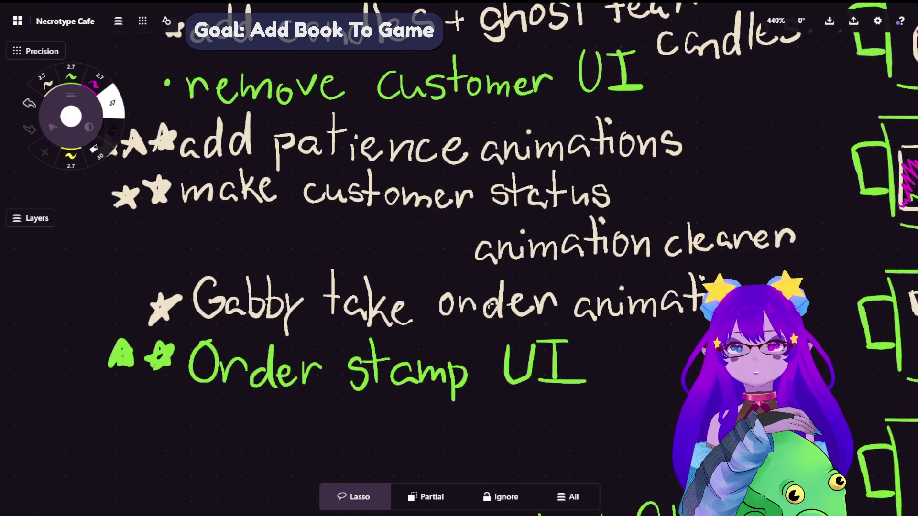
scroll(450, 317, down, 5)
scroll(392, 259, left, 10)
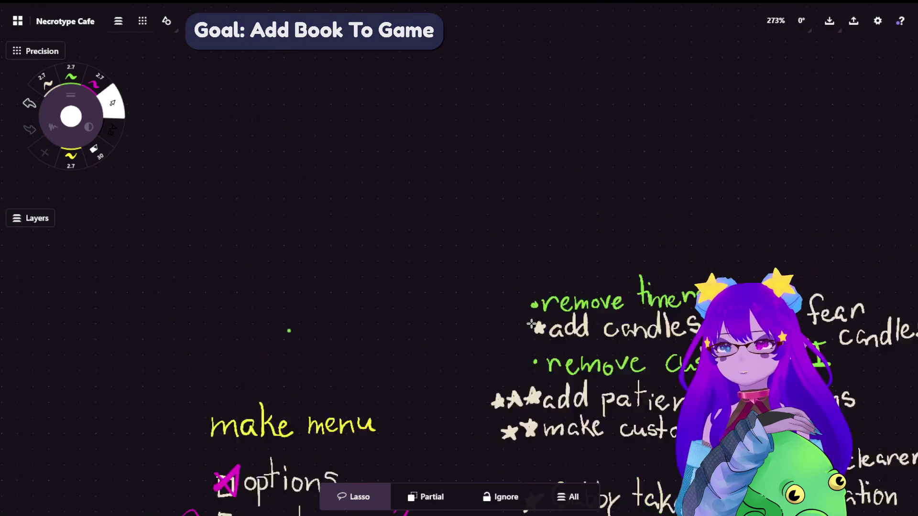
scroll(332, 202, up, 3)
scroll(287, 199, up, 3)
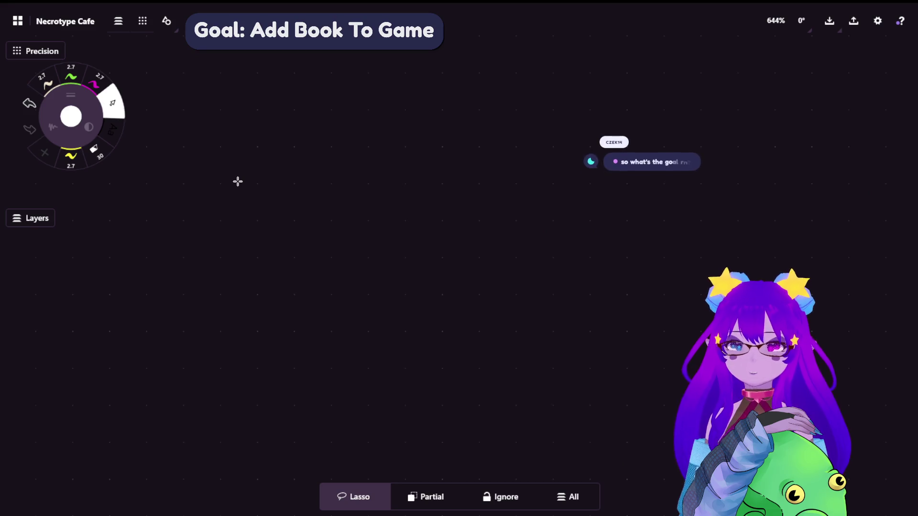
click(46, 84)
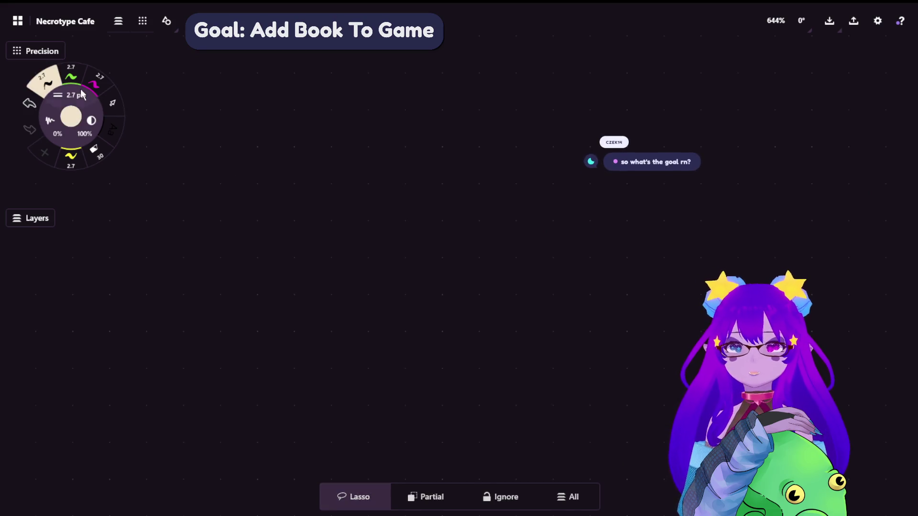
drag(269, 325, 271, 388)
mouse_move(269, 323)
mouse_down()
mouse_move(422, 331)
mouse_move(419, 402)
mouse_up()
Draw a green stick figure and move it onto the counter frame.
click(70, 75)
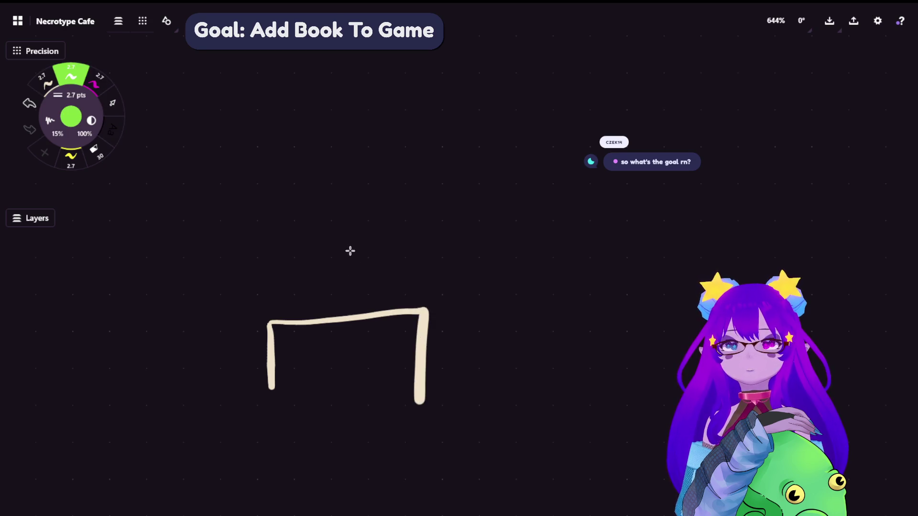
mouse_move(350, 251)
mouse_down()
mouse_move(328, 314)
mouse_move(365, 305)
mouse_up()
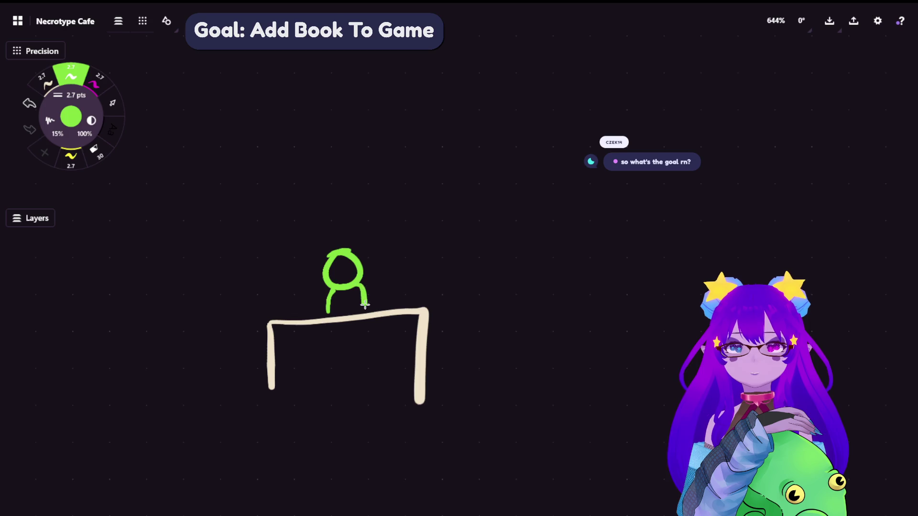
click(113, 103)
mouse_move(377, 221)
mouse_down()
mouse_move(287, 258)
mouse_move(422, 297)
mouse_up()
drag(472, 287, 512, 286)
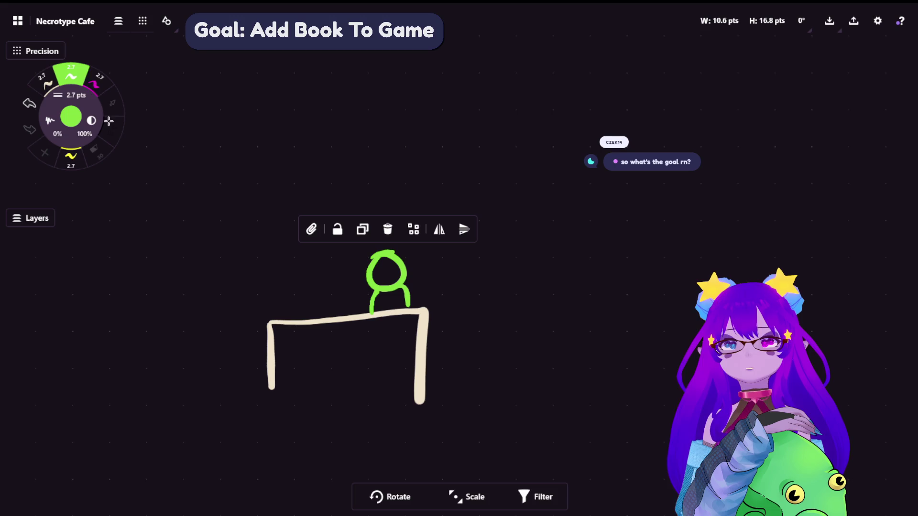
click(112, 106)
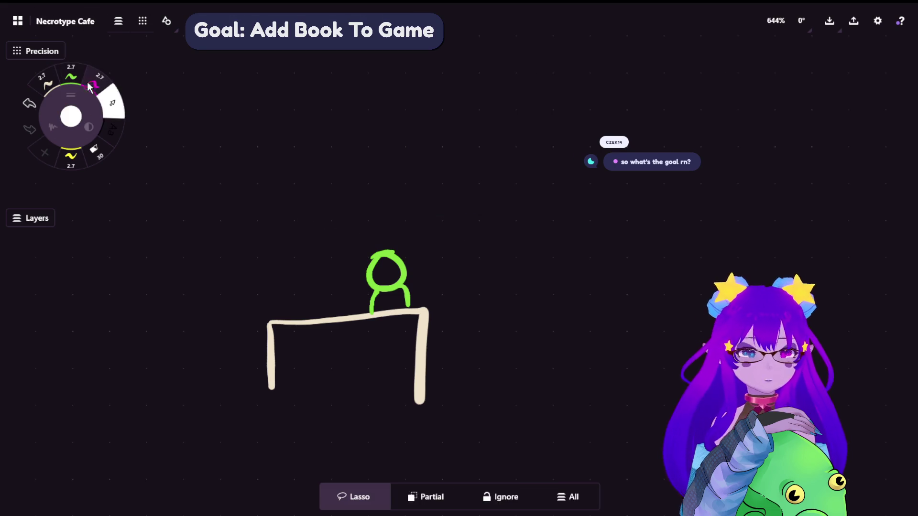
Sketch a magenta witch face with a mouth, hat brim and tall pointed hat.
click(91, 86)
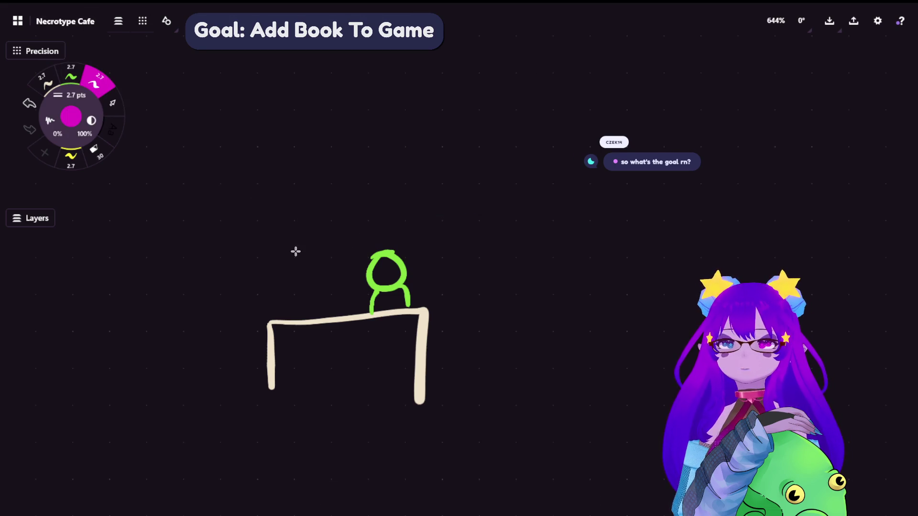
drag(298, 249, 318, 238)
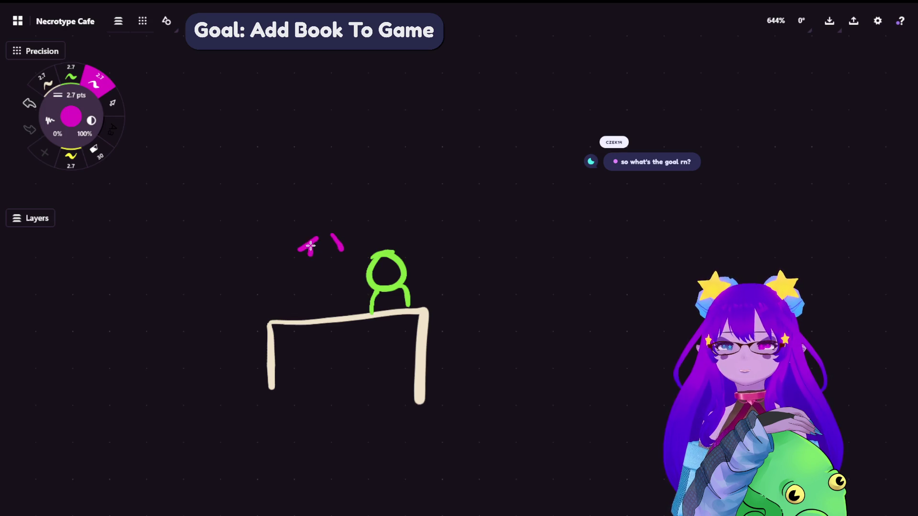
drag(315, 259, 330, 258)
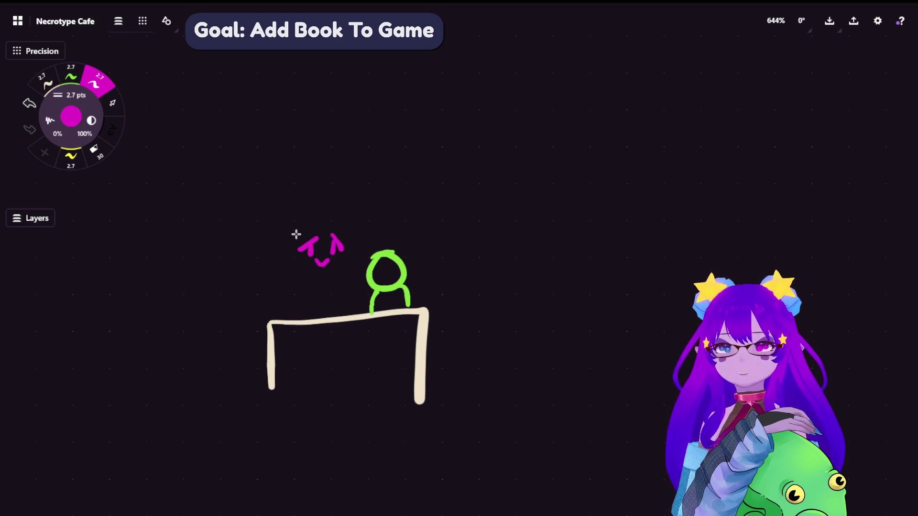
drag(290, 234, 352, 216)
drag(298, 233, 331, 230)
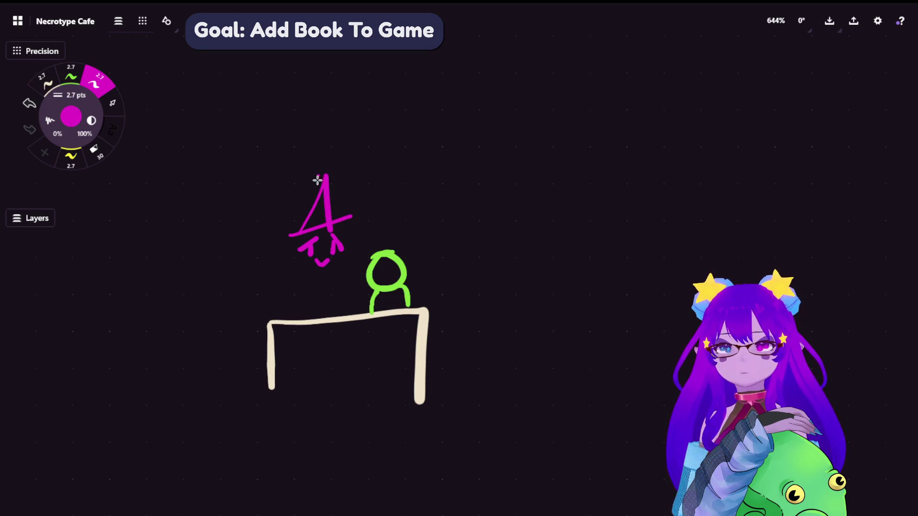
drag(317, 177, 288, 213)
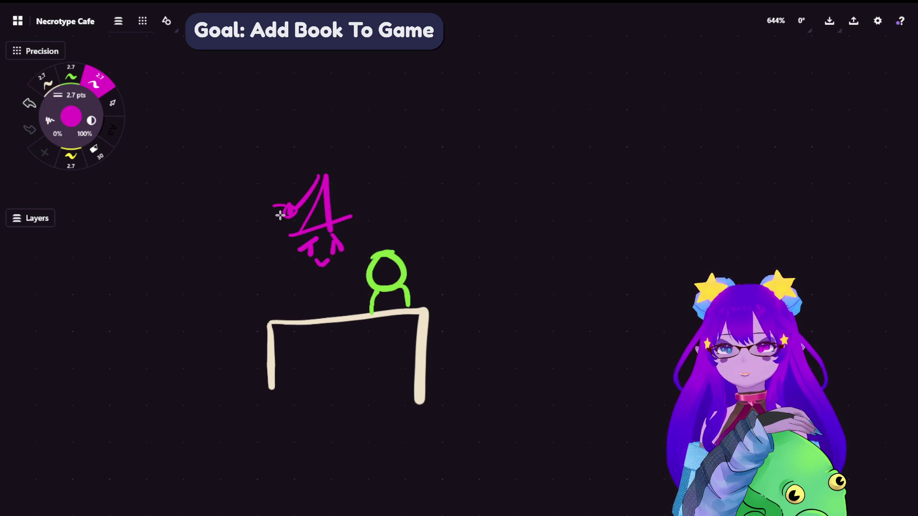
Lasso the magenta witch sketch and drag it to the right of the desk.
click(113, 103)
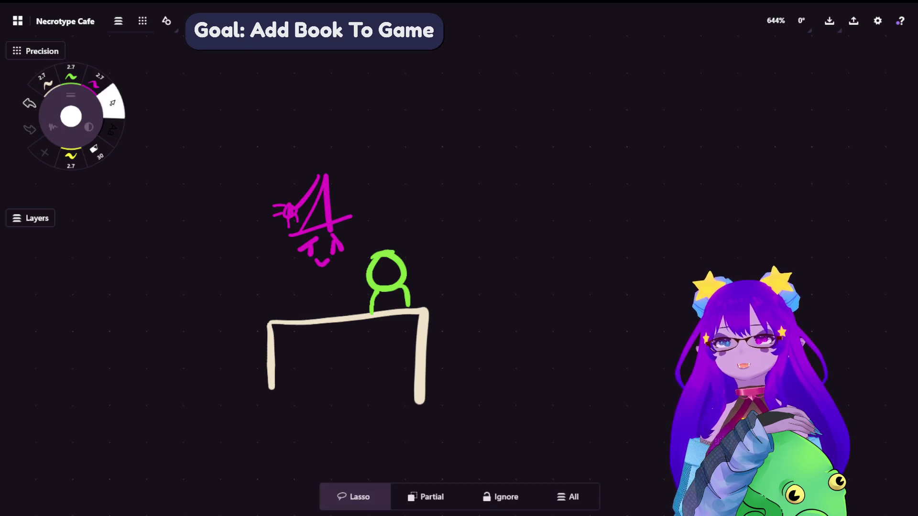
mouse_move(368, 143)
mouse_down()
mouse_move(332, 248)
mouse_move(371, 211)
mouse_move(375, 217)
mouse_up()
mouse_move(379, 113)
mouse_down()
mouse_move(176, 229)
mouse_move(380, 177)
mouse_up()
mouse_move(567, 193)
mouse_down()
mouse_move(461, 293)
mouse_move(516, 434)
mouse_move(688, 430)
mouse_move(807, 208)
mouse_up()
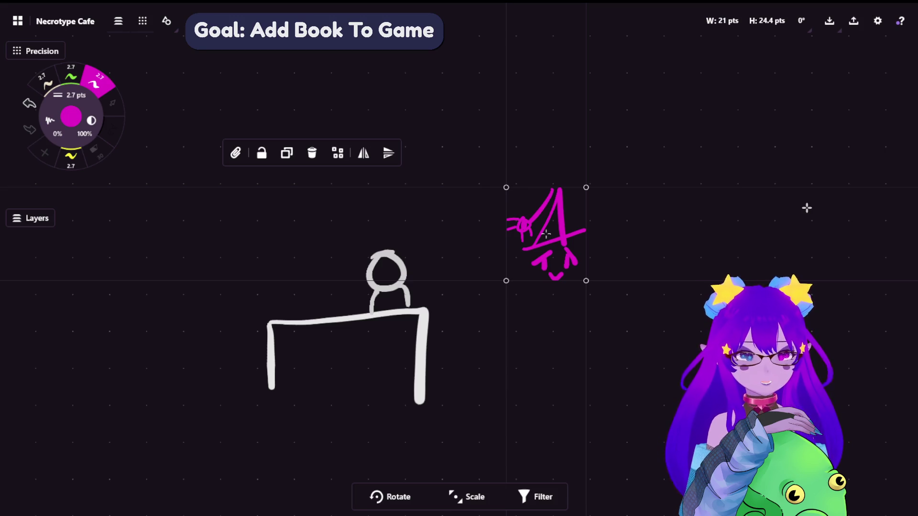
Nudge the witch sketch slightly left, undo, then shift it slightly right and deselect.
drag(807, 208, 804, 207)
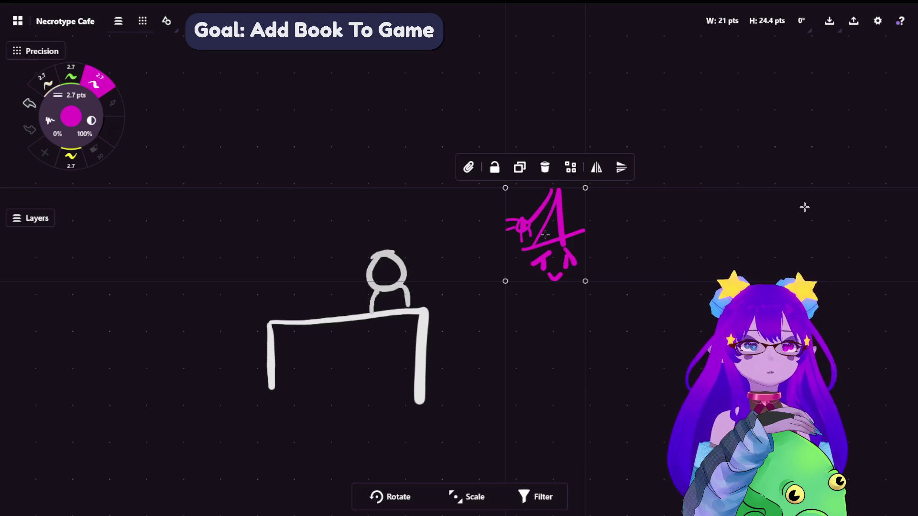
key(ctrl+z)
mouse_move(572, 257)
mouse_down()
mouse_move(674, 240)
mouse_move(588, 244)
mouse_move(606, 314)
mouse_up()
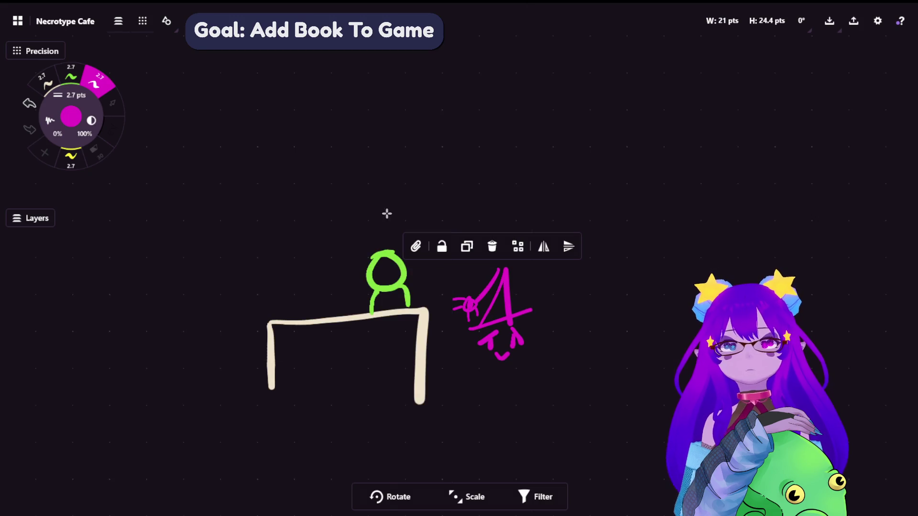
key(s)
Draw a magenta arrow above the witch, then erase it.
click(95, 81)
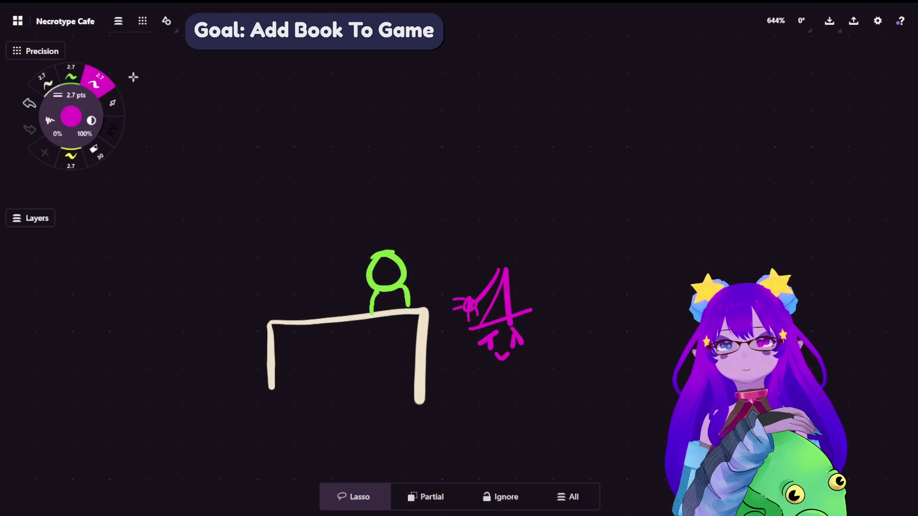
mouse_move(484, 234)
mouse_down()
mouse_move(447, 234)
mouse_move(454, 251)
mouse_up()
click(110, 102)
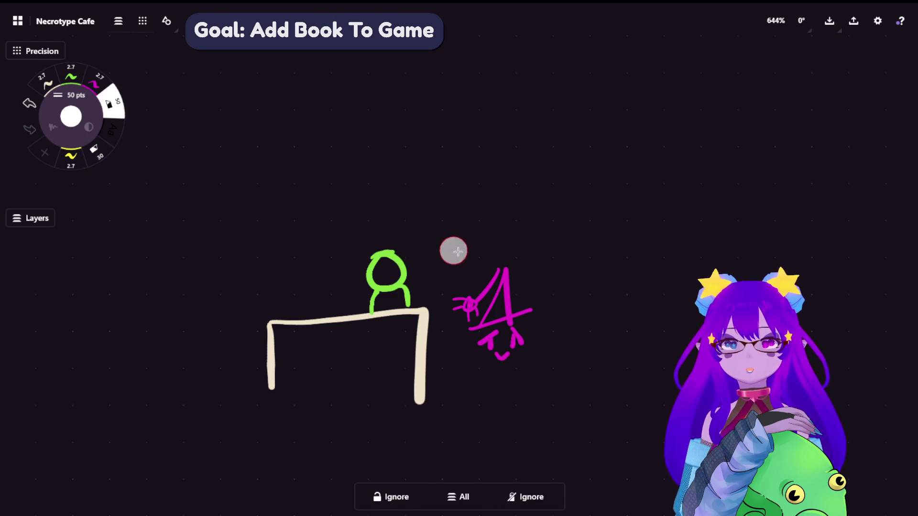
click(94, 83)
Move the witch sketch up-left above the desk and undo a two-stroke down arrow.
key(s)
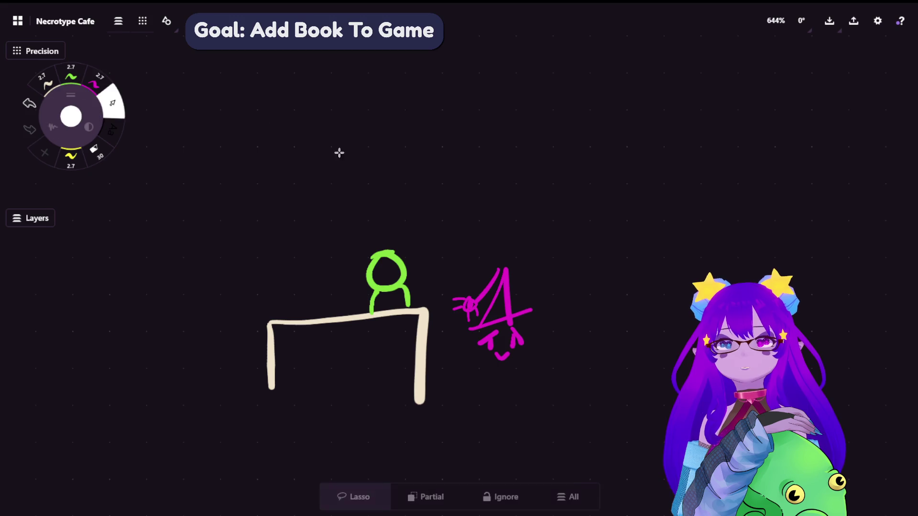
mouse_move(573, 267)
mouse_down()
mouse_move(430, 327)
mouse_move(583, 287)
mouse_up()
mouse_move(655, 289)
mouse_down()
mouse_move(479, 149)
mouse_move(476, 158)
mouse_up()
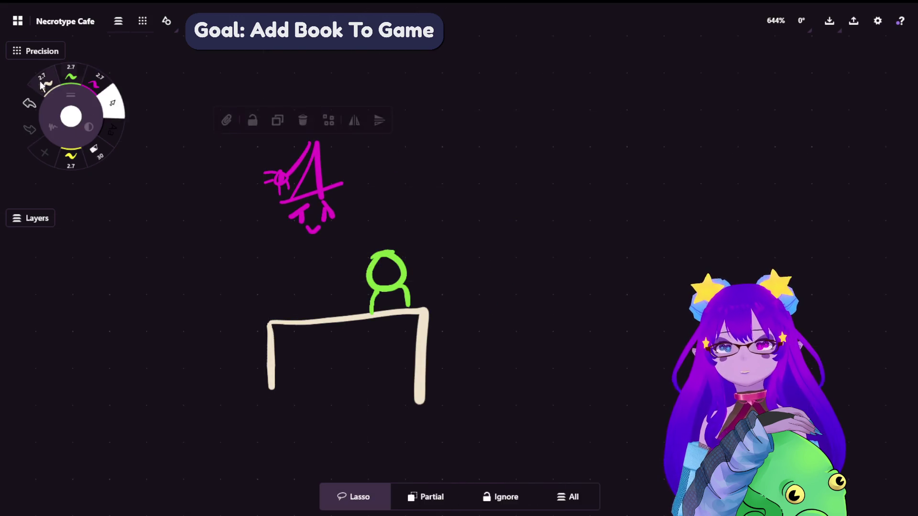
click(95, 81)
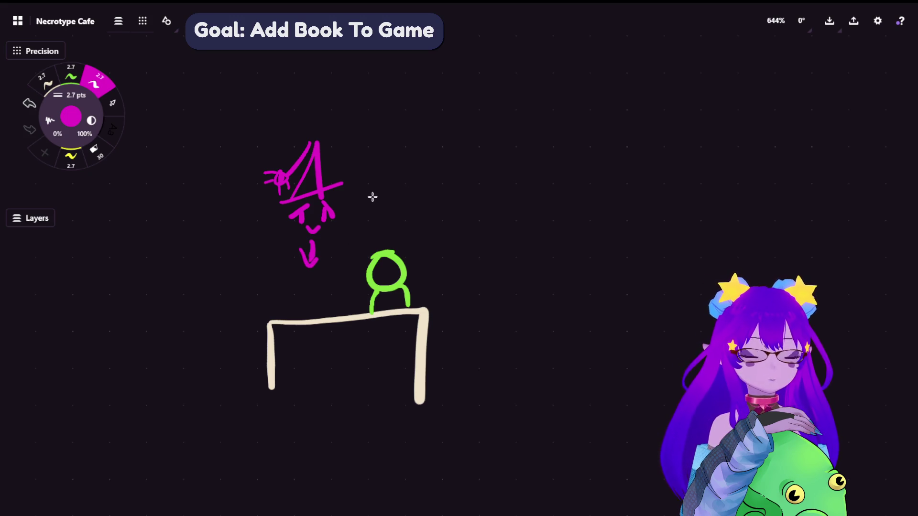
key(ctrl+z)
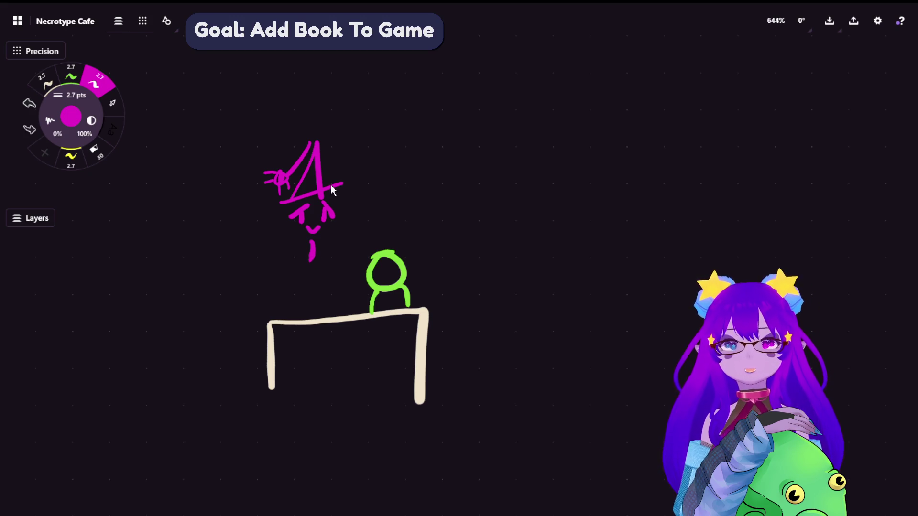
key(ctrl+z)
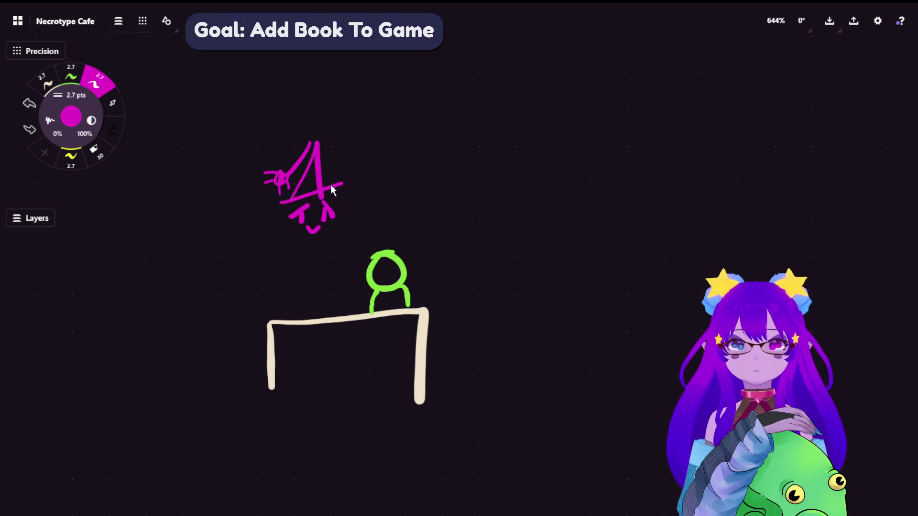
Place the witch sketch beside the desk, trying green before keeping it magenta.
click(110, 99)
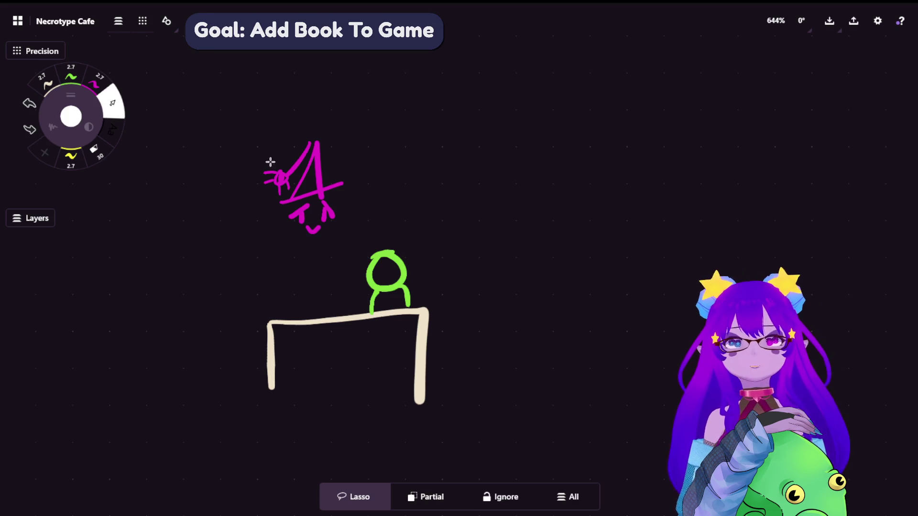
mouse_move(335, 113)
mouse_down()
mouse_move(242, 246)
mouse_move(266, 260)
mouse_move(422, 199)
mouse_move(482, 200)
mouse_up()
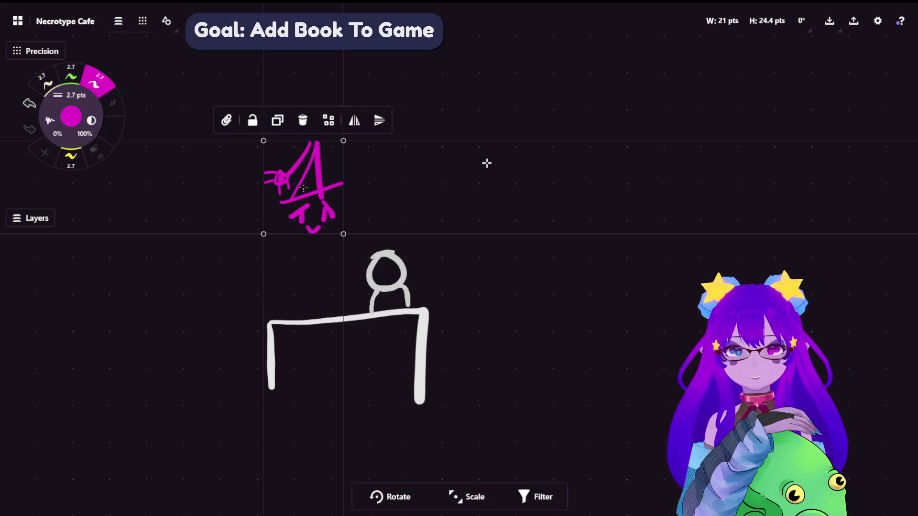
mouse_move(487, 163)
mouse_down()
mouse_move(545, 197)
mouse_move(601, 205)
mouse_move(575, 367)
mouse_move(611, 171)
mouse_up()
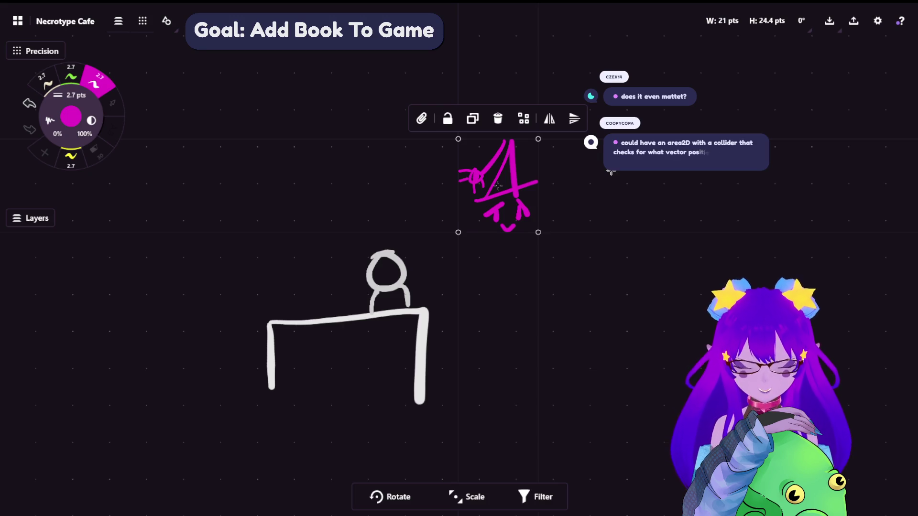
drag(590, 250, 624, 292)
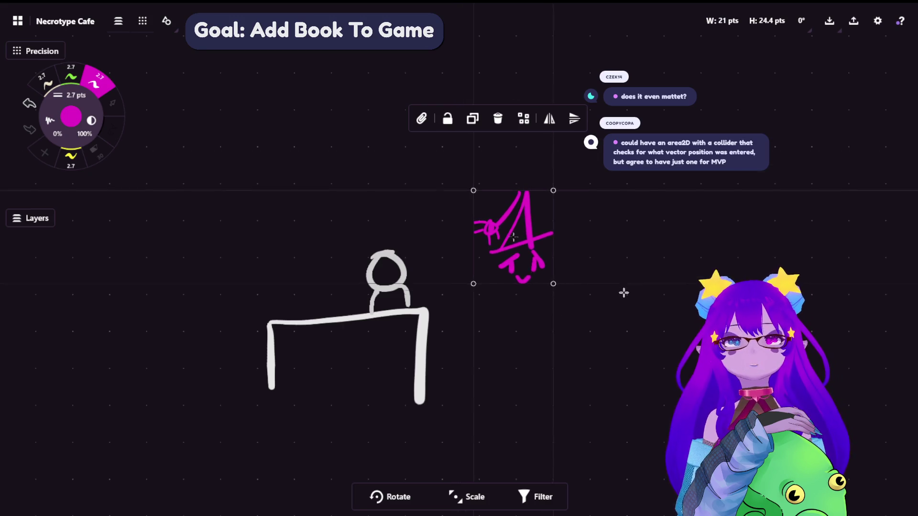
click(71, 76)
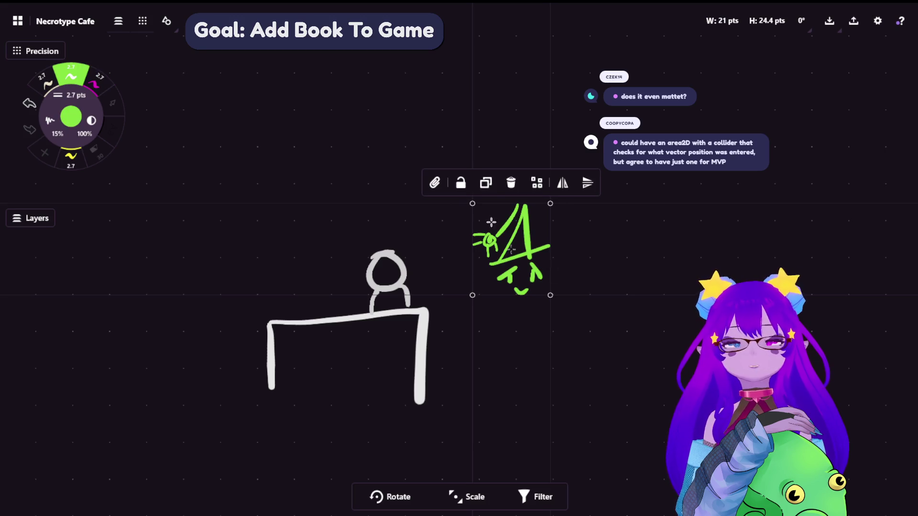
click(114, 73)
click(569, 376)
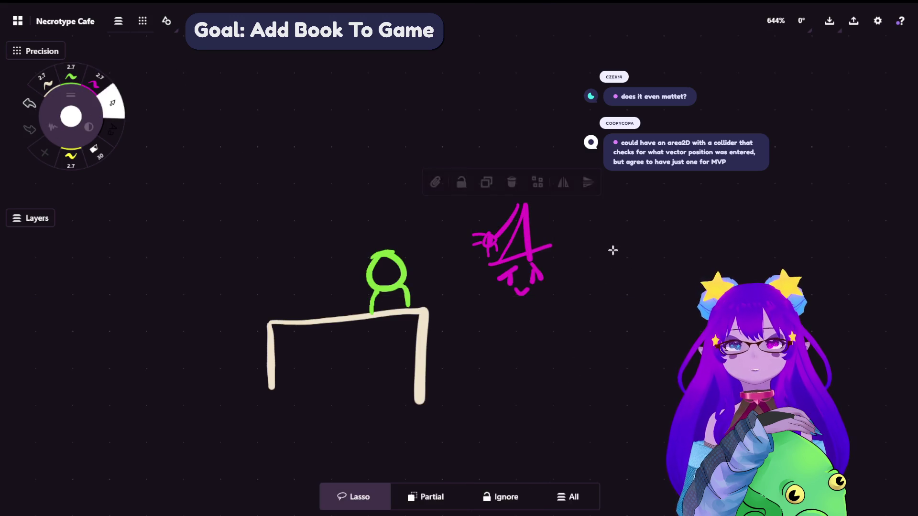
Draw a magenta arrow pointing right from the witch, undoing a stray stroke.
key(Escape)
drag(564, 268, 595, 268)
drag(572, 251, 581, 277)
drag(372, 197, 379, 213)
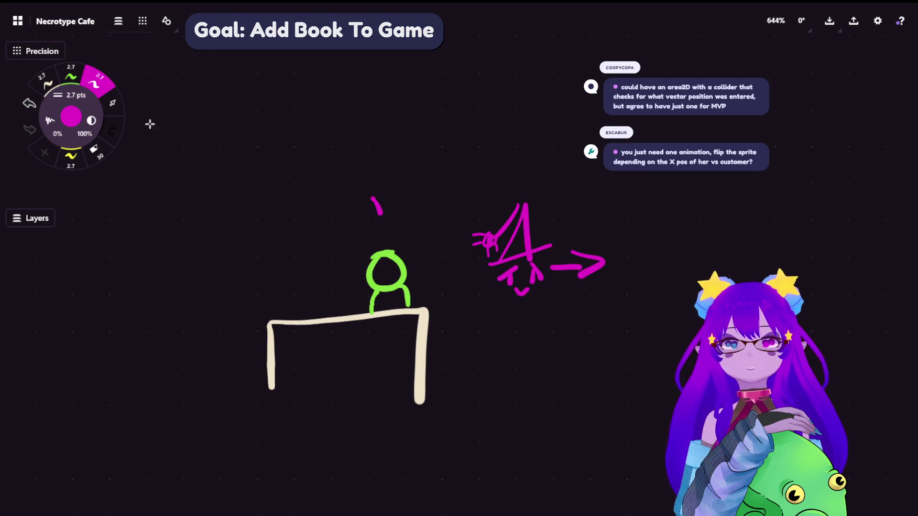
key(ctrl+z)
Lasso the witch sketch and try moving it around the canvas.
click(112, 103)
drag(521, 196, 473, 261)
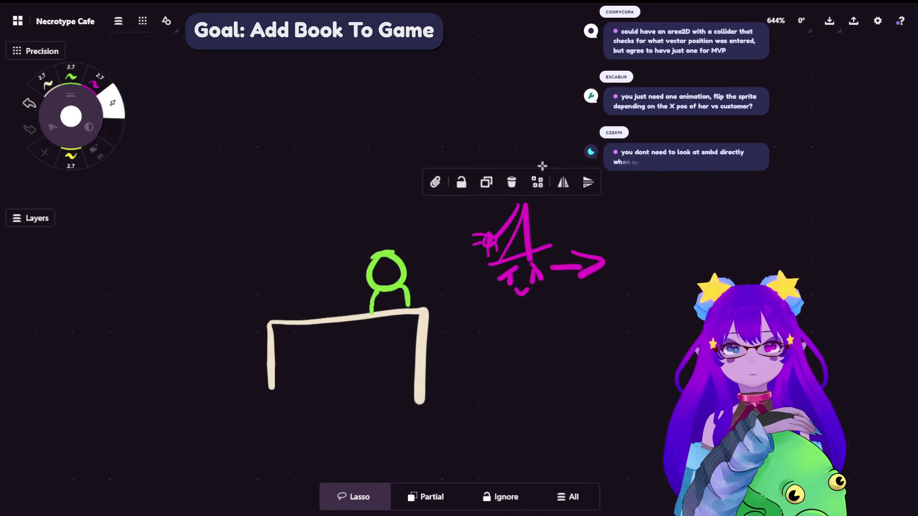
mouse_move(536, 127)
mouse_down()
mouse_move(520, 328)
mouse_move(539, 268)
mouse_move(545, 291)
mouse_move(417, 190)
mouse_up()
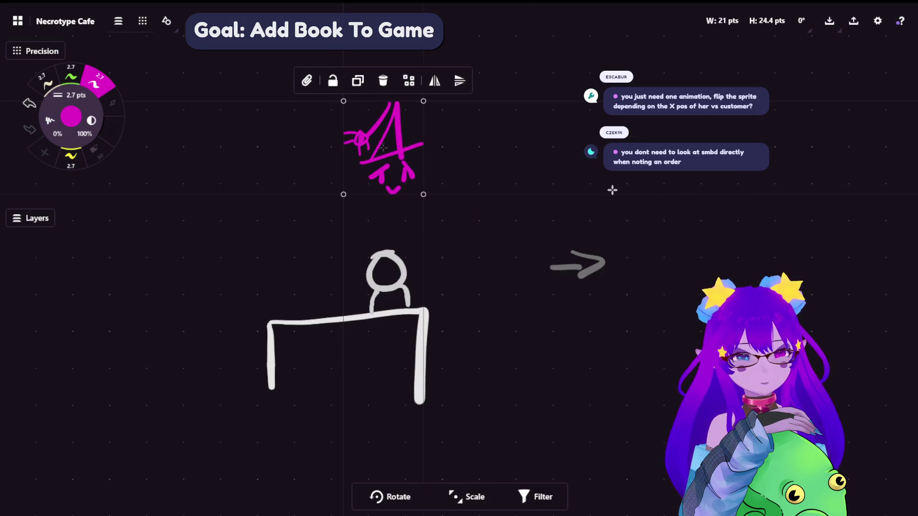
mouse_move(519, 160)
mouse_down()
mouse_move(532, 438)
mouse_move(582, 426)
mouse_move(389, 158)
mouse_move(671, 72)
mouse_up()
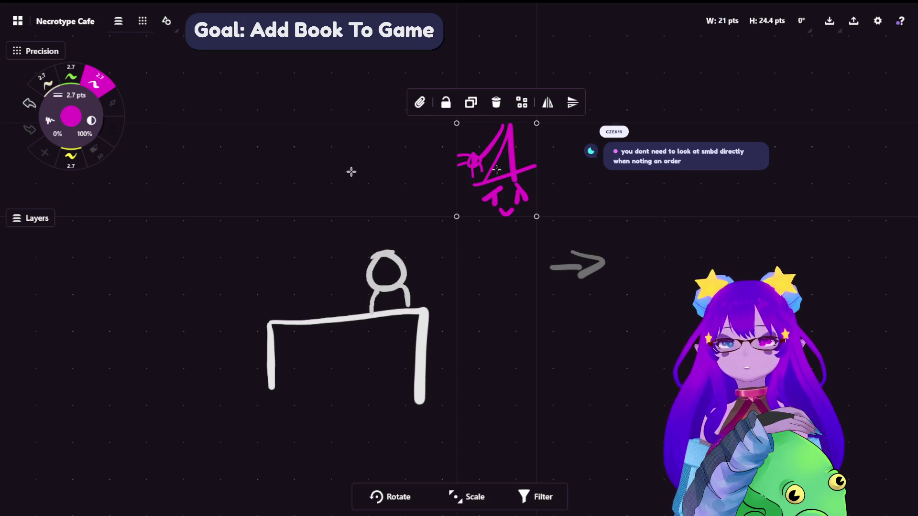
click(372, 240)
Move the witch above the green figure and paste a copy beside the arrow.
key(s)
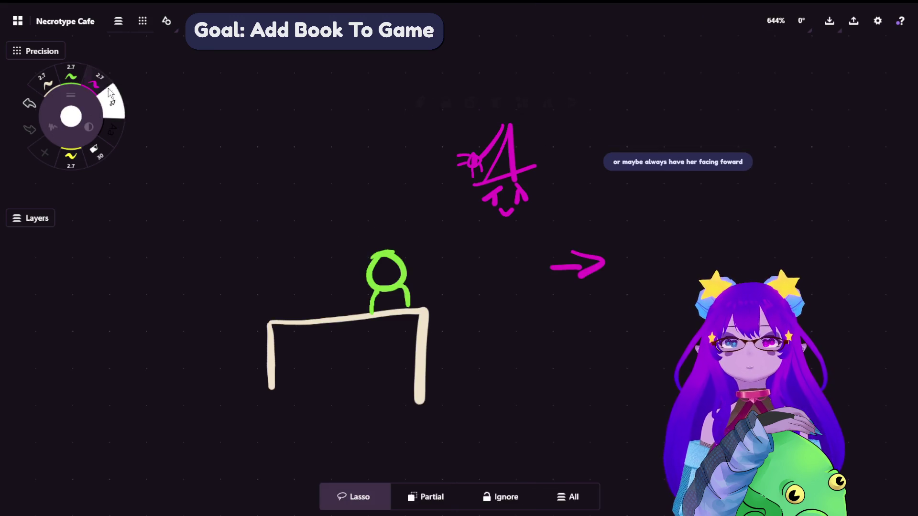
mouse_move(526, 110)
mouse_down()
mouse_move(539, 240)
mouse_move(526, 115)
mouse_up()
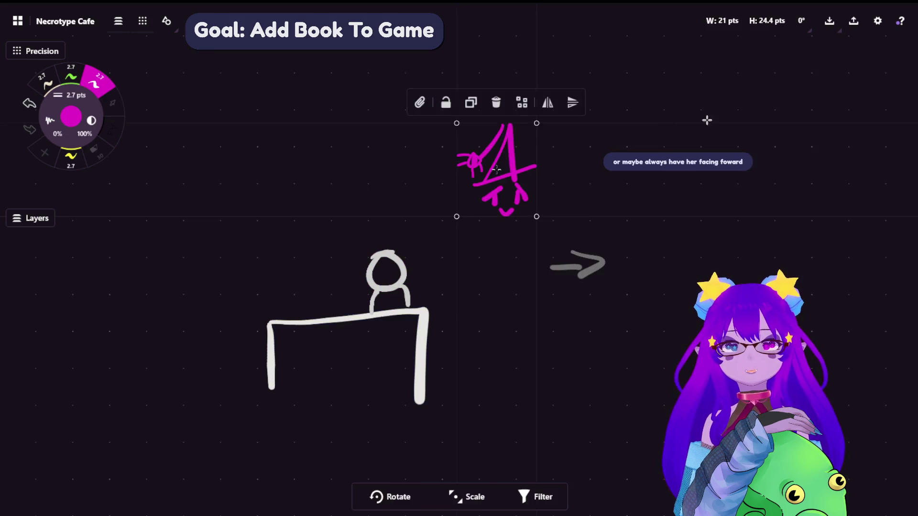
drag(496, 161, 381, 174)
key(ctrl+v)
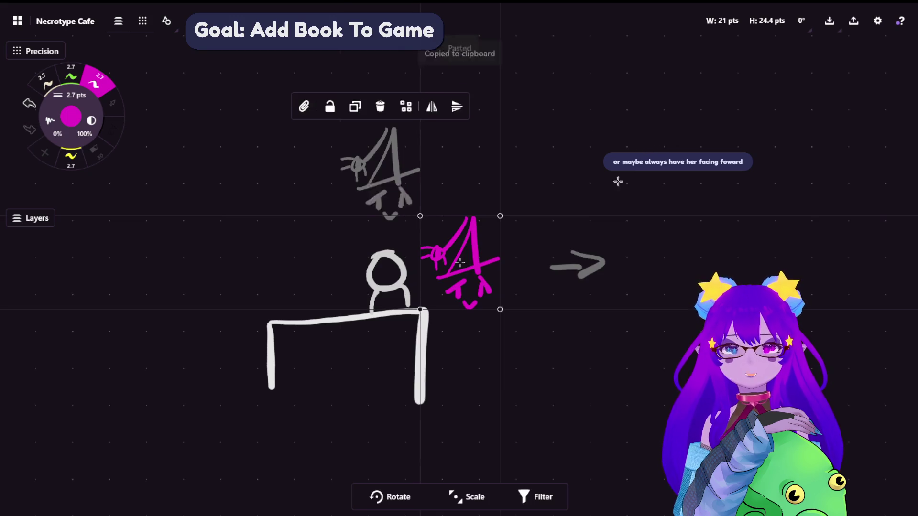
mouse_move(478, 277)
mouse_down()
mouse_move(533, 282)
mouse_move(497, 282)
mouse_up()
click(846, 179)
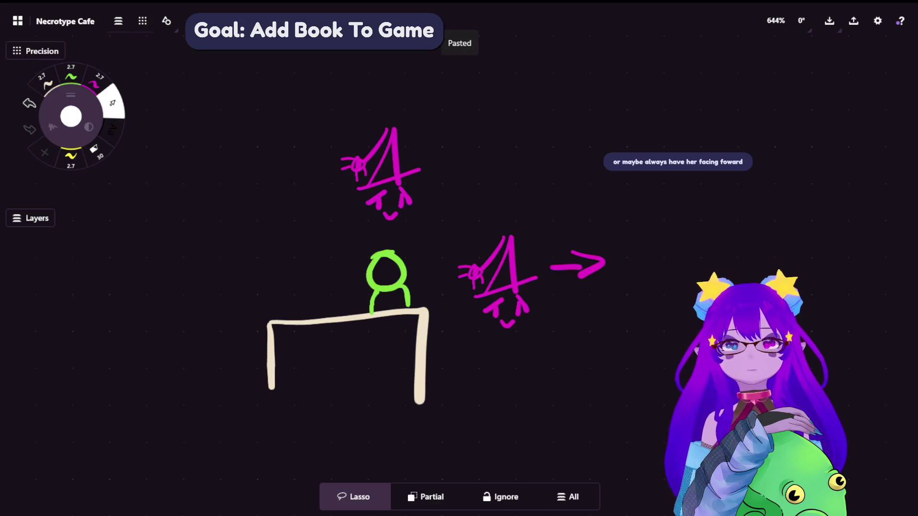
click(97, 81)
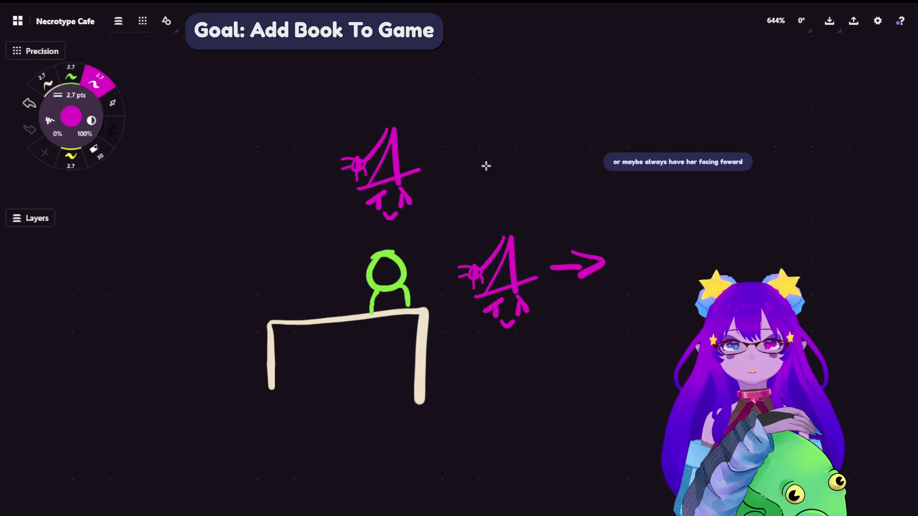
Draw four magenta circle faces with eyes and smiles, plus a head bent over notes below.
mouse_move(497, 94)
mouse_down()
mouse_move(469, 98)
mouse_move(495, 101)
mouse_up()
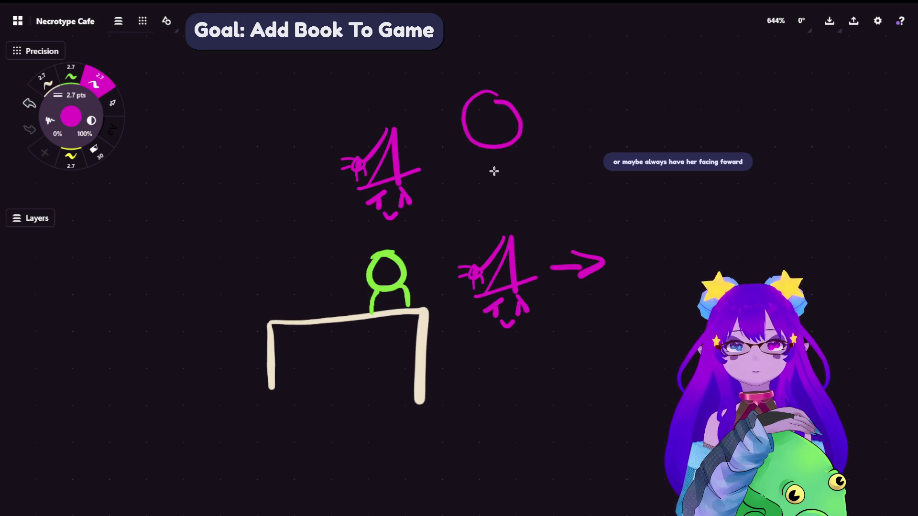
mouse_move(492, 170)
mouse_down()
mouse_move(484, 197)
mouse_move(500, 198)
mouse_up()
drag(482, 203, 505, 202)
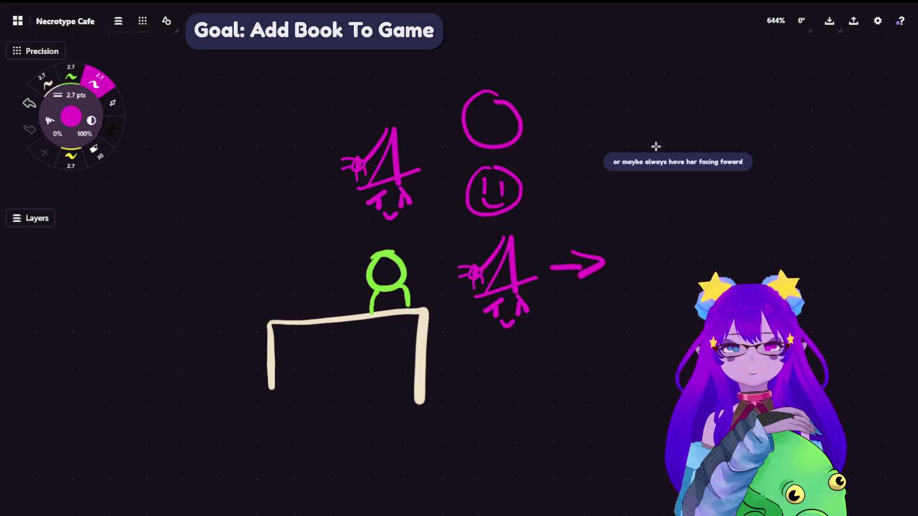
mouse_move(597, 138)
mouse_down()
mouse_move(576, 131)
mouse_move(595, 135)
mouse_move(567, 166)
mouse_move(581, 174)
mouse_up()
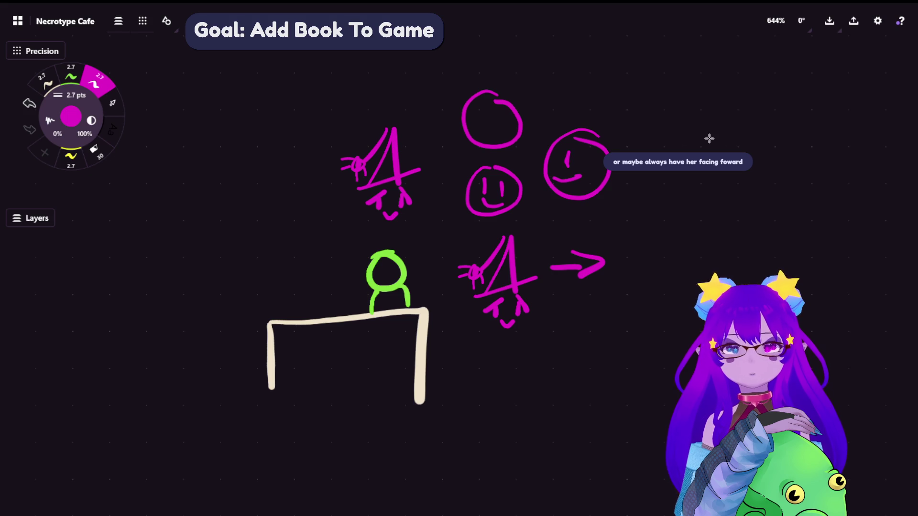
mouse_move(655, 135)
mouse_down()
mouse_move(681, 177)
mouse_move(653, 136)
mouse_move(669, 177)
mouse_up()
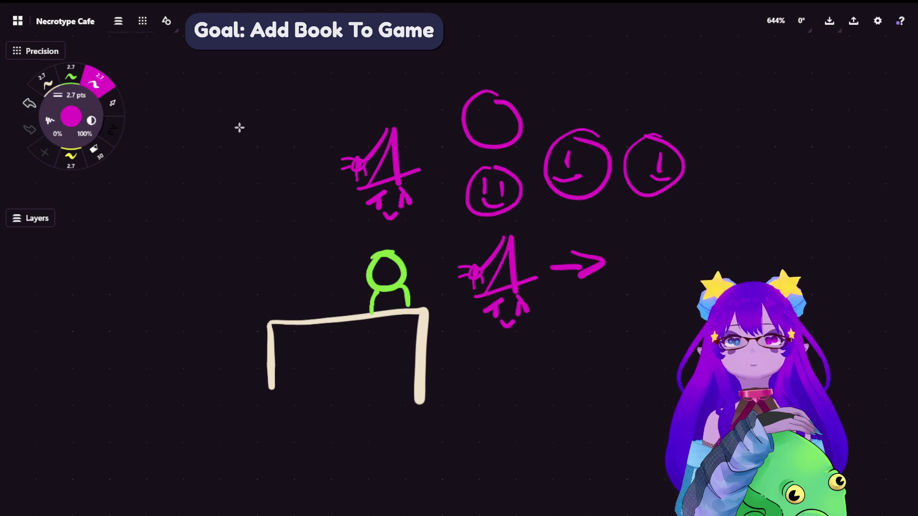
mouse_move(577, 357)
mouse_down()
mouse_move(603, 396)
mouse_move(592, 390)
mouse_move(542, 414)
mouse_move(618, 417)
mouse_up()
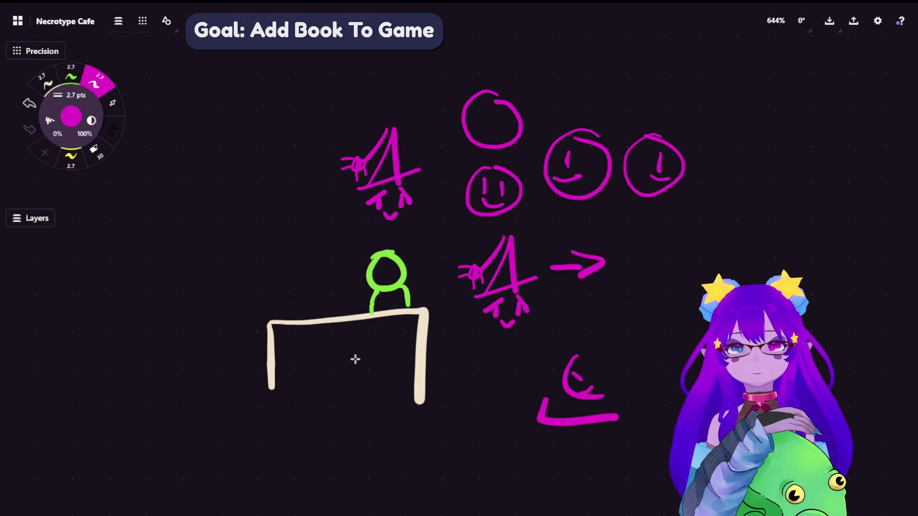
Lasso the magenta face sketches and move them far to the left.
click(114, 103)
mouse_move(693, 98)
mouse_down()
mouse_move(466, 39)
mouse_move(350, 226)
mouse_move(492, 358)
mouse_move(507, 344)
mouse_up()
mouse_move(580, 209)
mouse_down()
mouse_move(20, 256)
mouse_move(28, 386)
mouse_up()
key(ctrl+z)
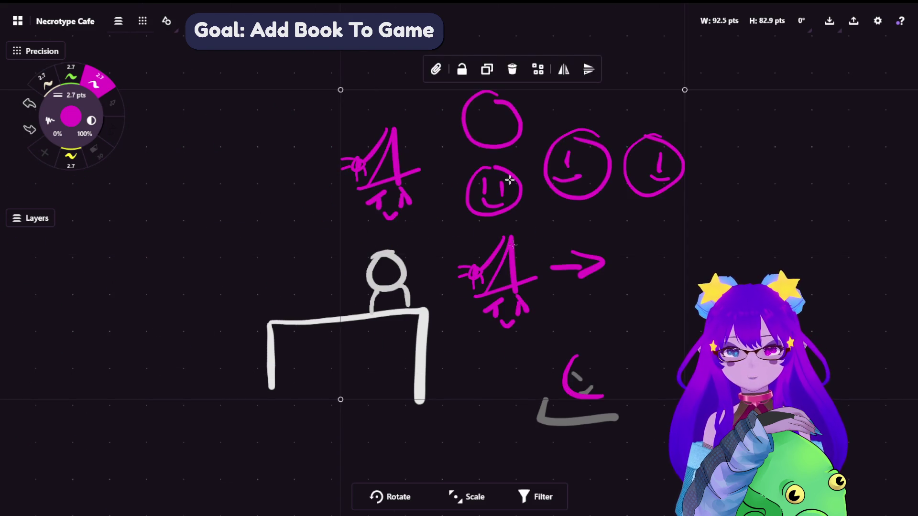
key(s)
mouse_move(761, 113)
mouse_down()
mouse_move(260, 121)
mouse_move(435, 311)
mouse_move(742, 222)
mouse_move(790, 102)
mouse_move(221, 225)
mouse_up()
click(610, 349)
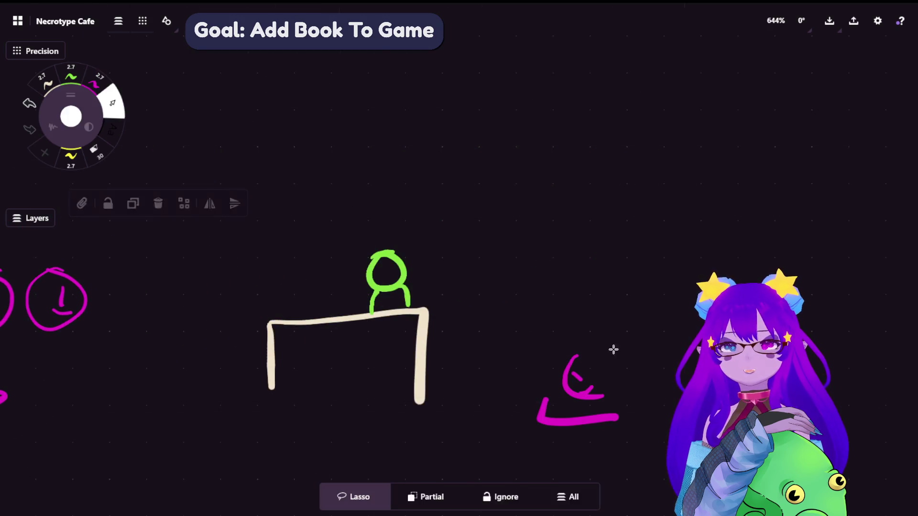
drag(673, 304, 600, 483)
Lasso the head-down doodle and place it just above and right of the desk figure.
mouse_move(758, 359)
mouse_down()
mouse_move(707, 199)
mouse_move(697, 215)
mouse_move(324, 228)
mouse_move(469, 234)
mouse_up()
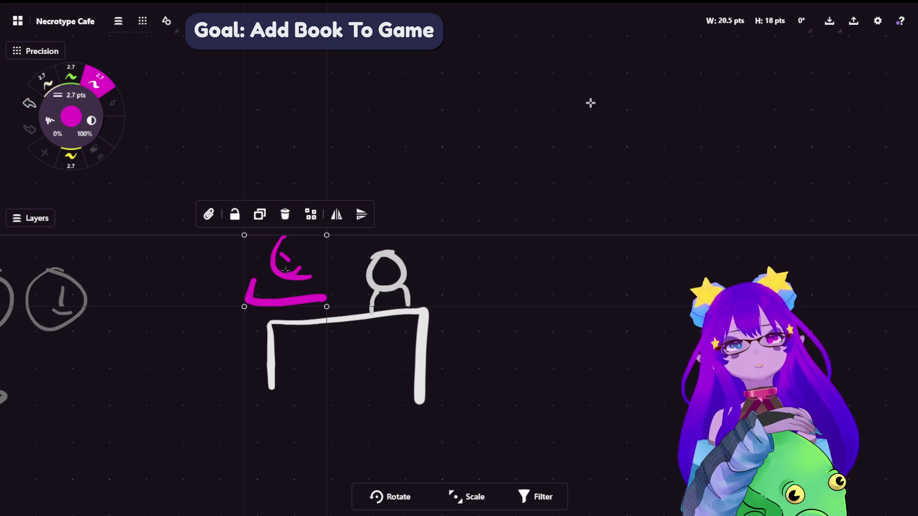
mouse_move(410, 276)
mouse_down()
mouse_move(600, 389)
mouse_move(742, 209)
mouse_move(746, 185)
mouse_move(601, 57)
mouse_move(577, 67)
mouse_move(455, 198)
mouse_move(478, 171)
mouse_move(758, 187)
mouse_move(684, 186)
mouse_up()
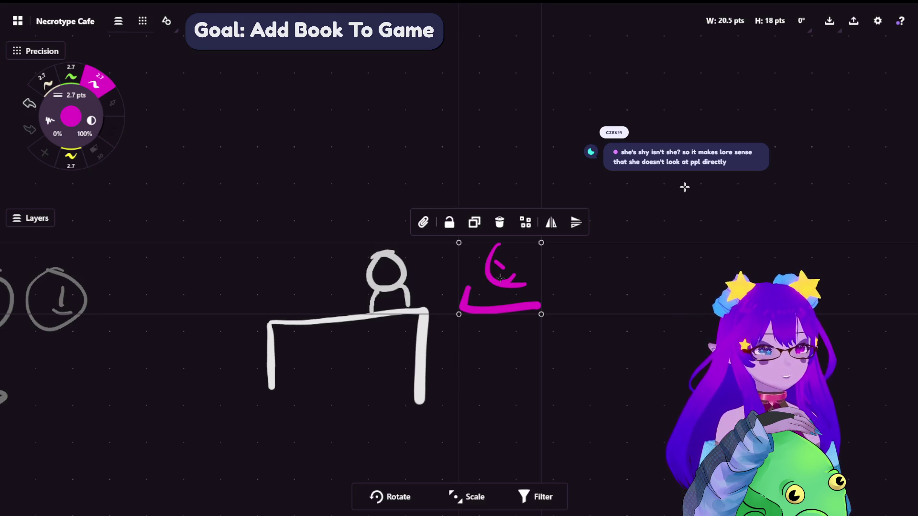
drag(500, 278, 506, 213)
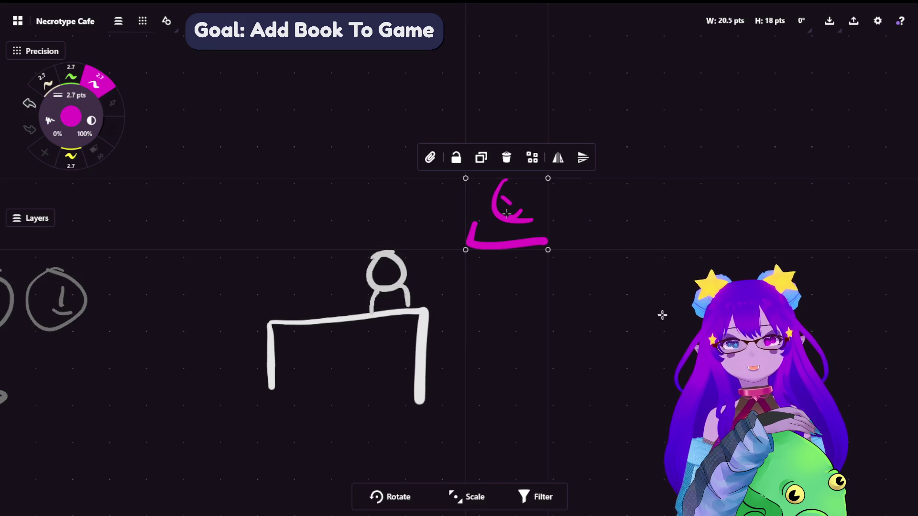
key(s)
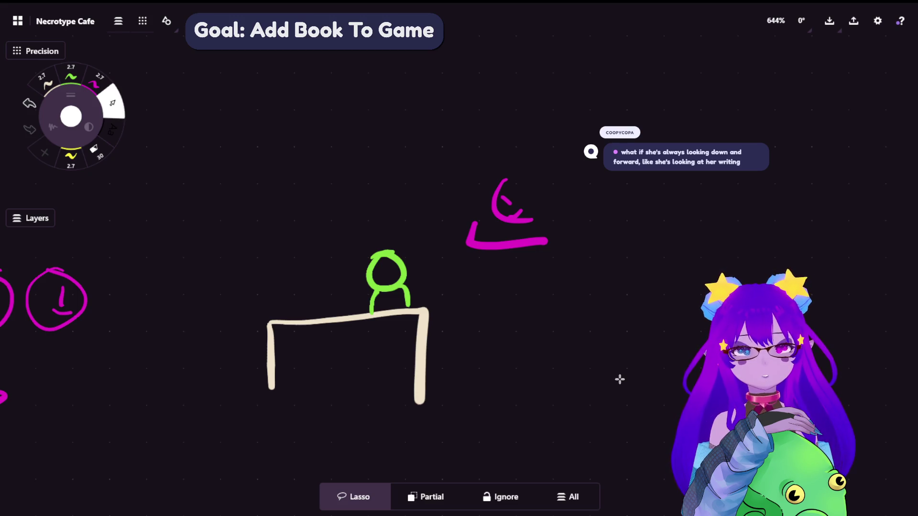
Draw a magenta smiley face with eyes and a smile over a tilted base stroke.
key(p)
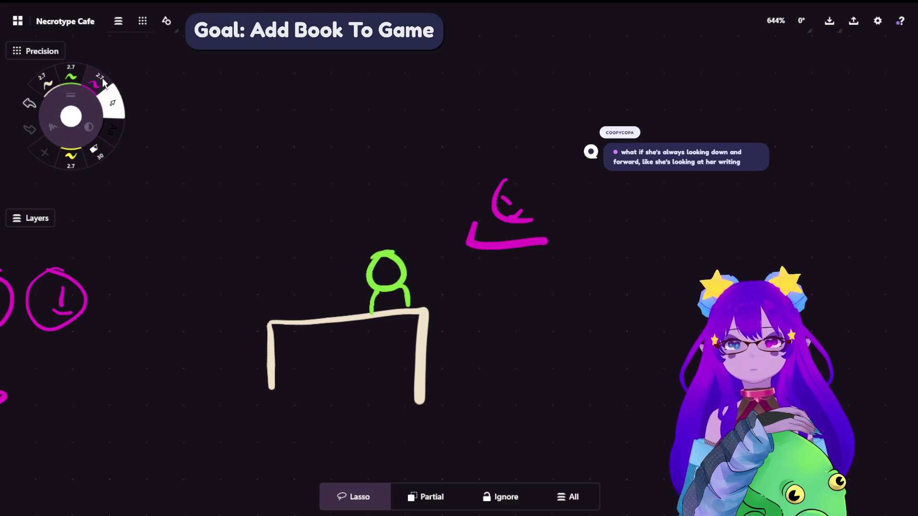
mouse_move(470, 373)
mouse_down()
mouse_move(479, 381)
mouse_move(563, 375)
mouse_up()
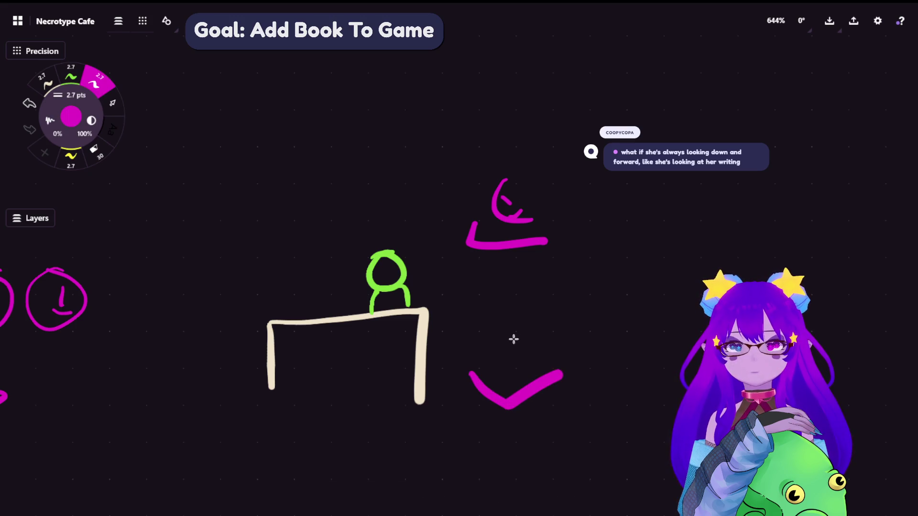
mouse_move(524, 341)
mouse_down()
mouse_move(504, 330)
mouse_move(502, 363)
mouse_up()
mouse_move(517, 343)
mouse_down()
mouse_move(519, 356)
mouse_move(379, 155)
mouse_move(371, 475)
mouse_move(276, 252)
mouse_move(557, 312)
mouse_move(454, 159)
mouse_move(365, 130)
mouse_move(315, 368)
mouse_move(462, 423)
mouse_move(493, 396)
mouse_move(385, 381)
mouse_move(412, 141)
mouse_up()
Move the smiley sketch right of the desk, below the head-down doodle, and deselect it.
key(s)
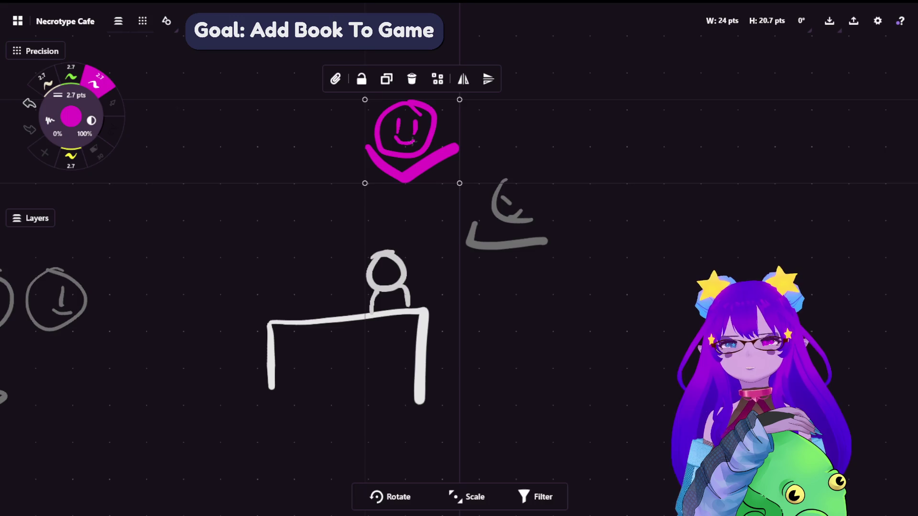
mouse_move(615, 97)
mouse_down()
mouse_move(449, 123)
mouse_move(749, 102)
mouse_move(636, 41)
mouse_move(567, 416)
mouse_move(609, 88)
mouse_move(603, 122)
mouse_up()
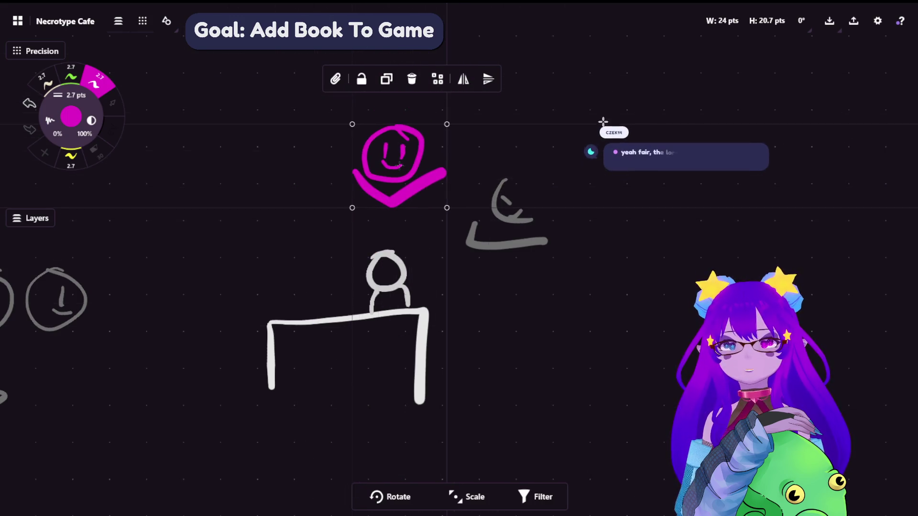
drag(399, 166, 404, 169)
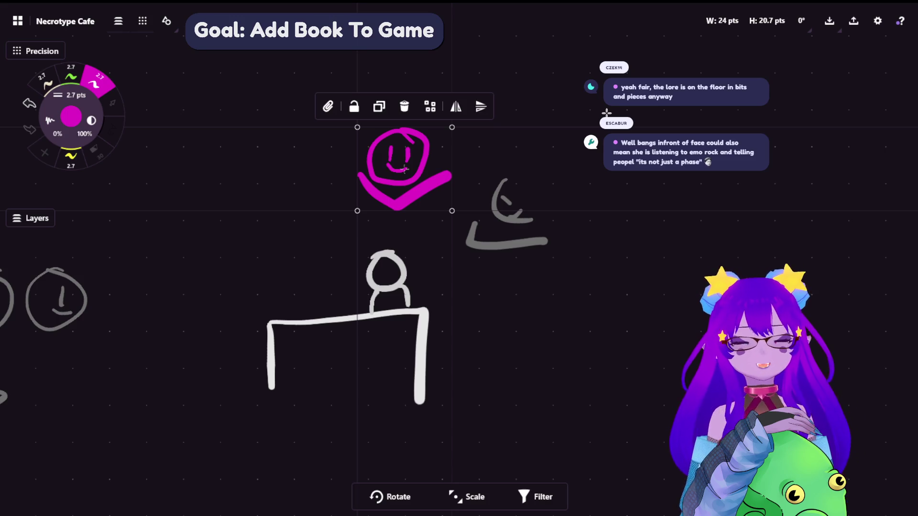
mouse_move(530, 191)
mouse_down()
mouse_move(746, 251)
mouse_move(673, 381)
mouse_up()
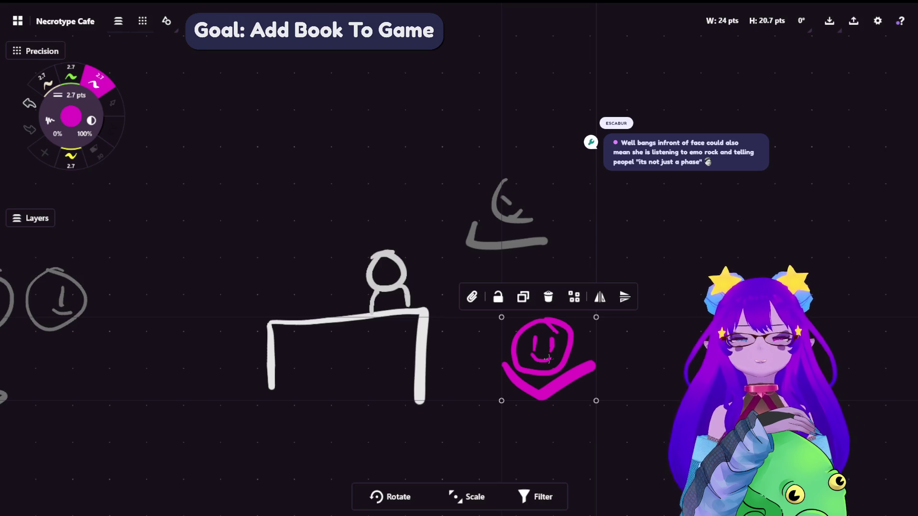
drag(645, 316, 650, 310)
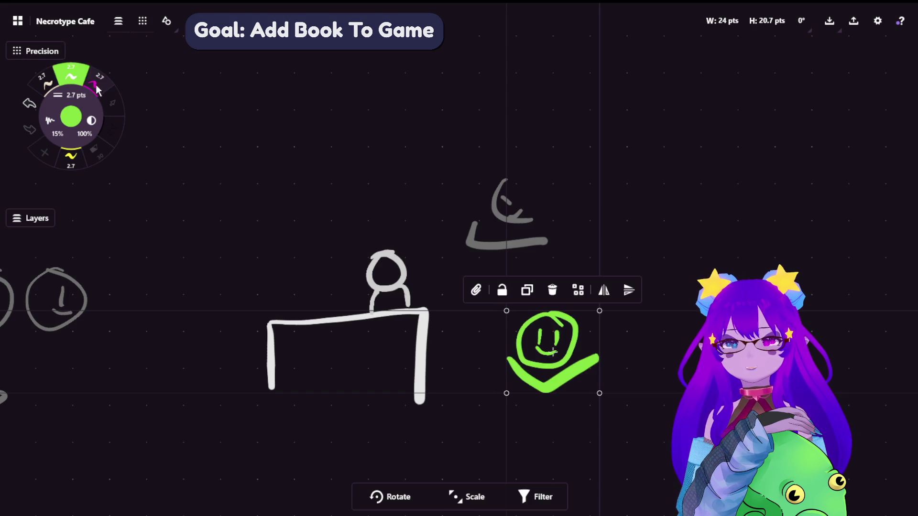
click(320, 132)
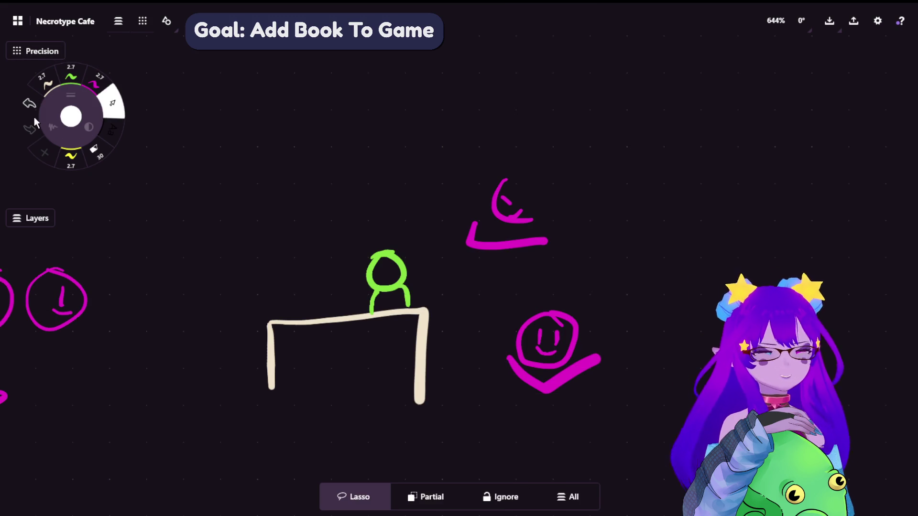
scroll(373, 218, down, 1)
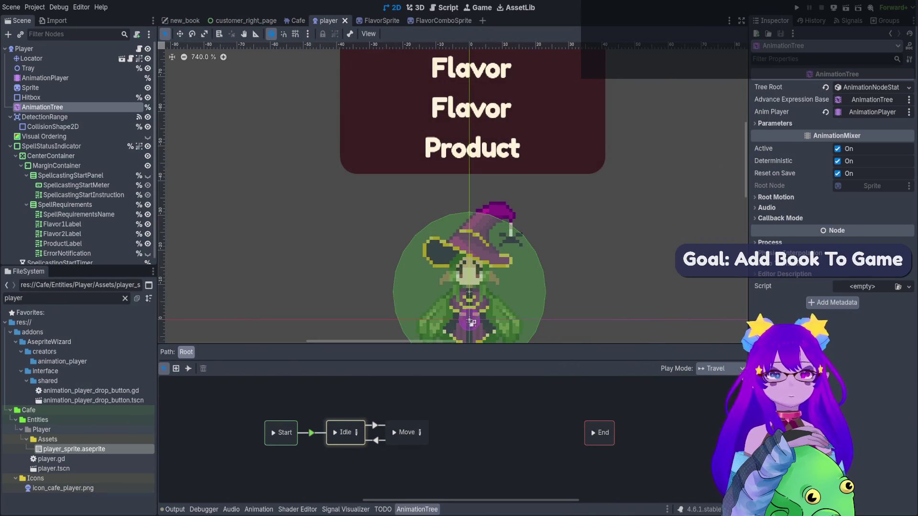
Zoom the player scene's 2D viewport out from 740% to about 380%.
scroll(560, 196, down, 3)
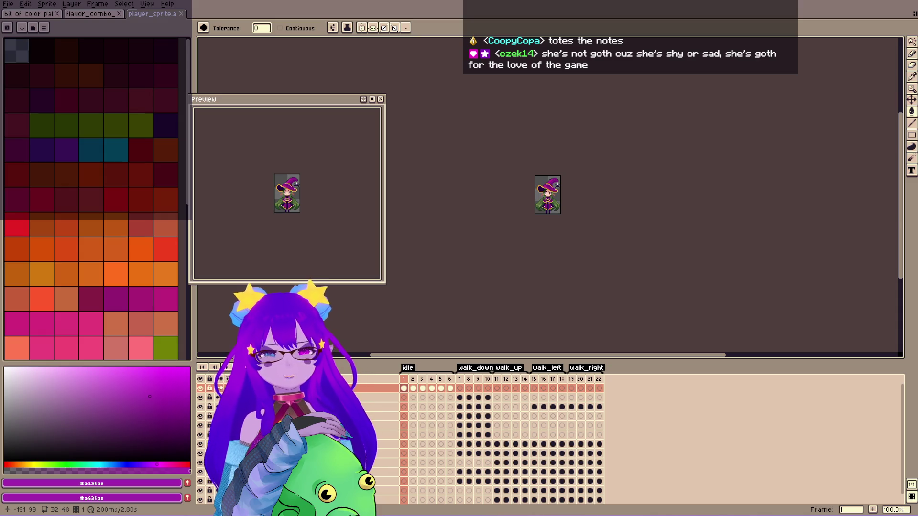
Insert an empty first frame in player_sprite and tag it taking_notes, ahead of idle.
scroll(586, 230, up, 5)
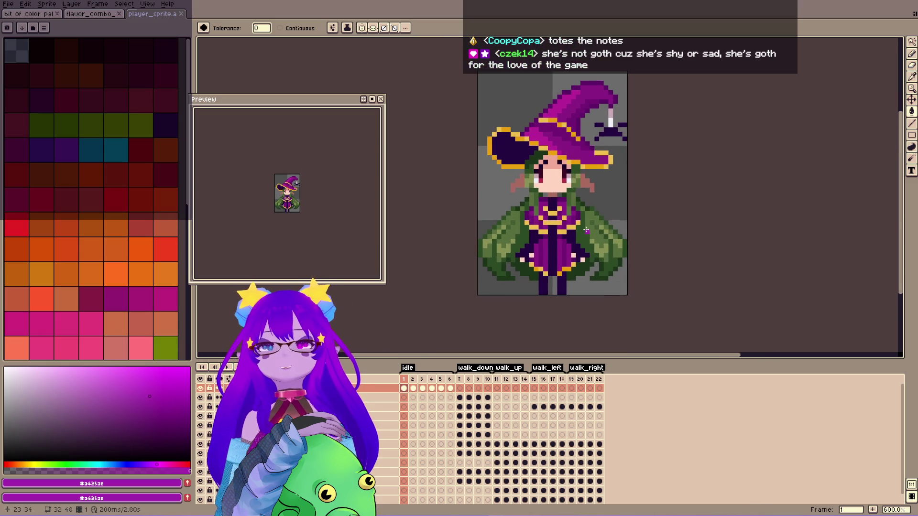
drag(586, 230, 586, 249)
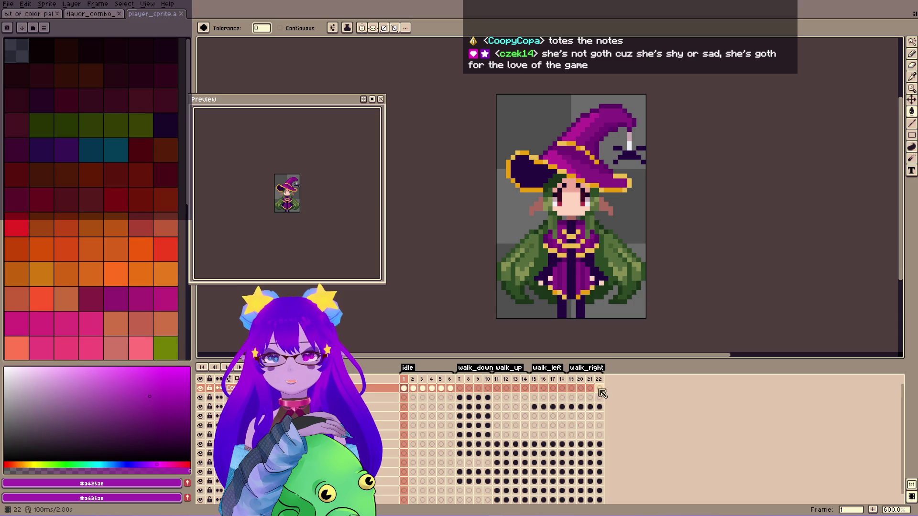
right_click(409, 380)
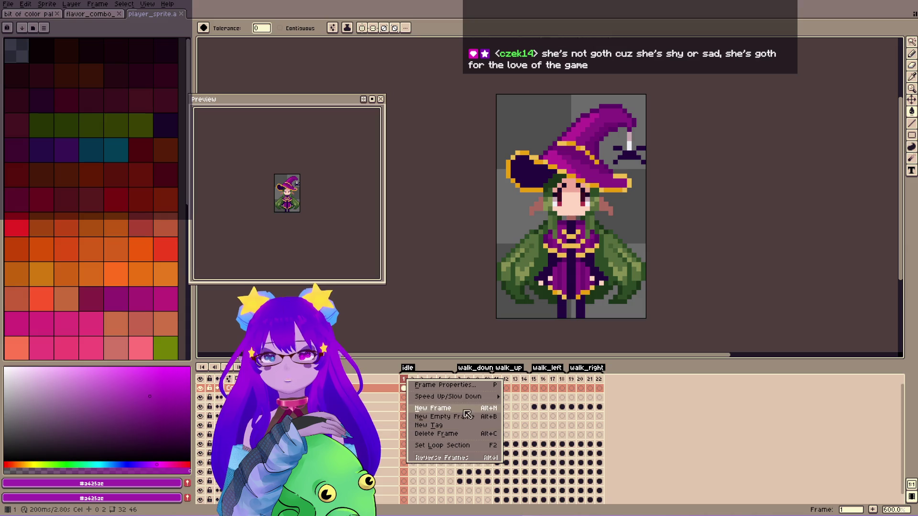
click(460, 427)
click(456, 305)
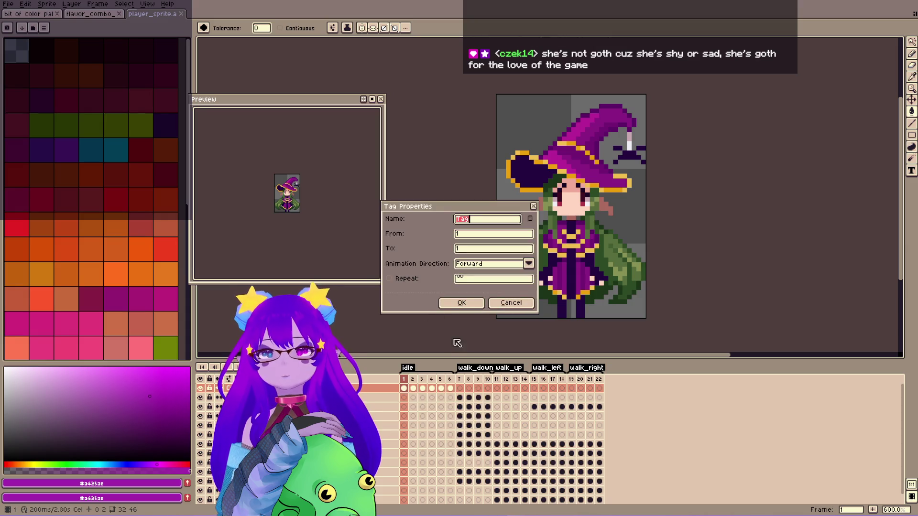
key(alt+shift+n)
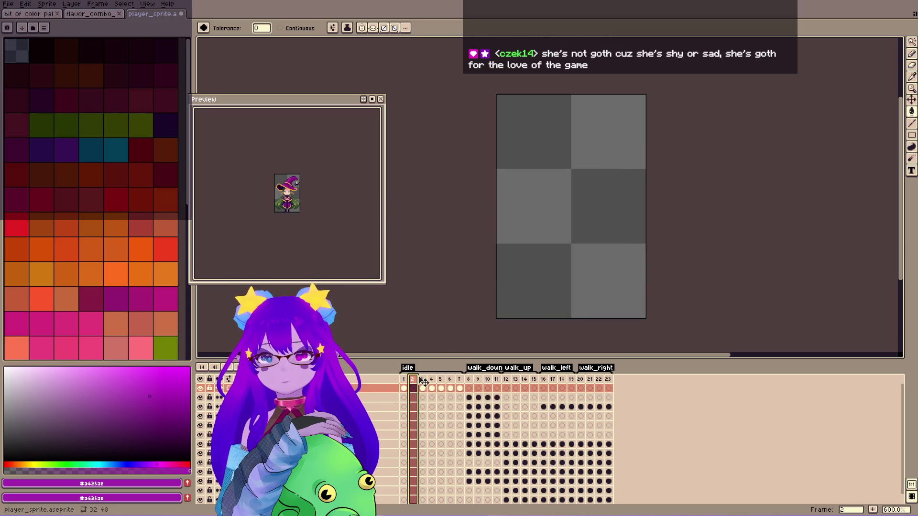
right_click(403, 381)
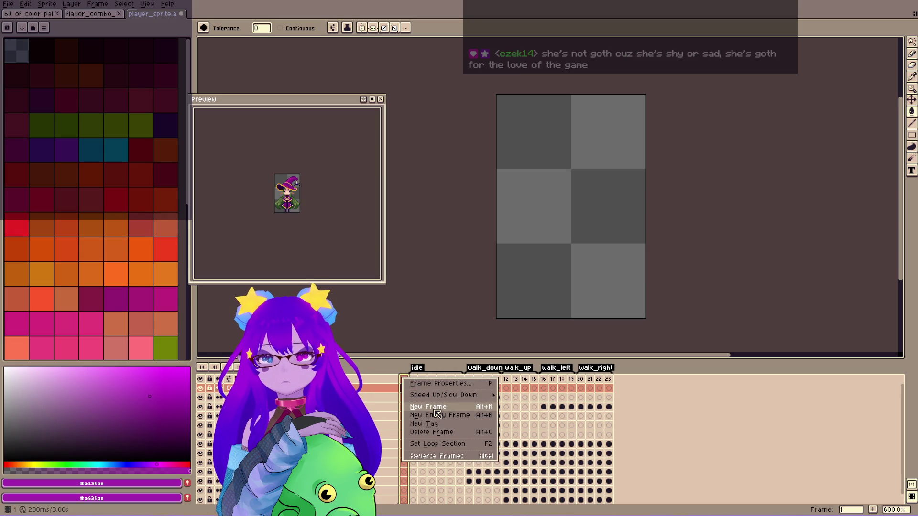
click(441, 424)
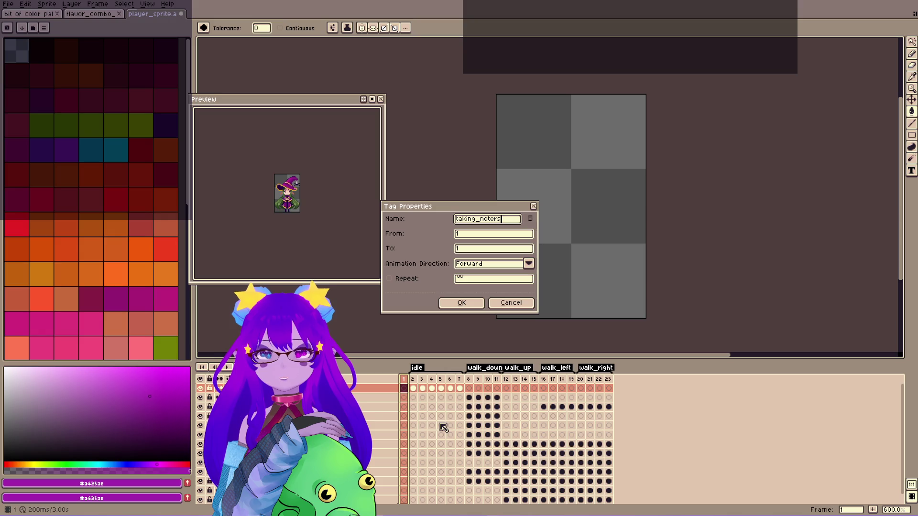
key(Return)
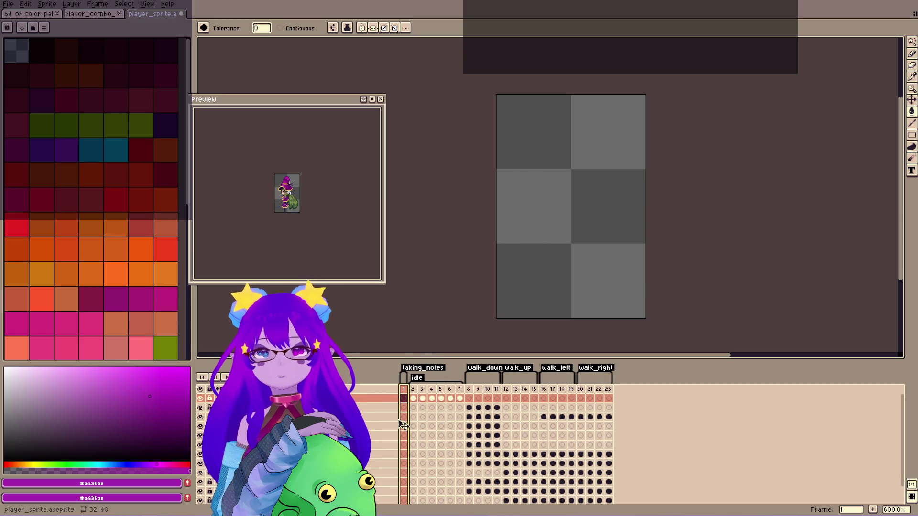
scroll(404, 425, down, 2)
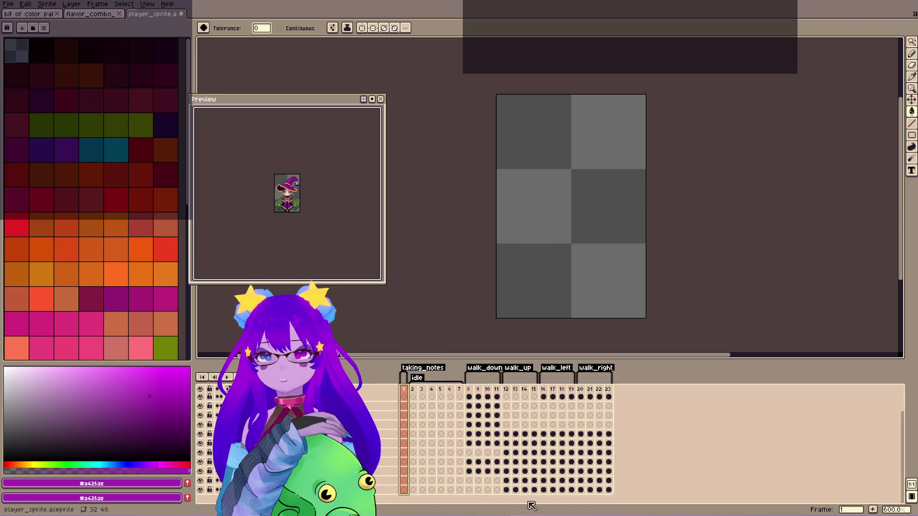
Compare the frame 12 and frame 2 poses, then return to the blank taking_notes frame.
click(507, 489)
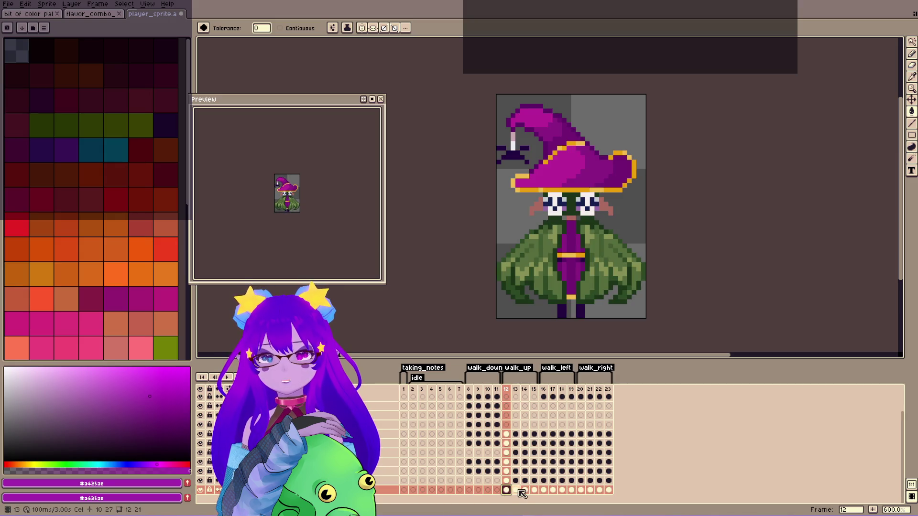
scroll(478, 454, up, 2)
click(413, 398)
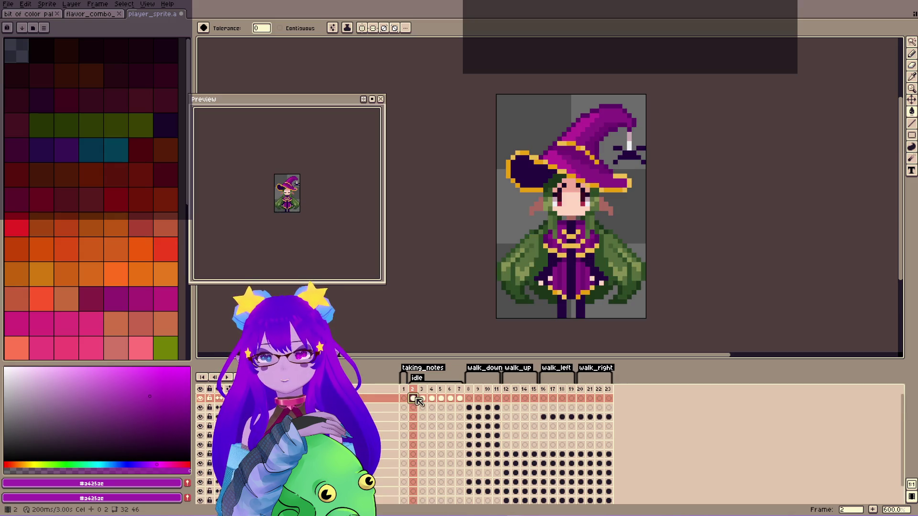
click(404, 389)
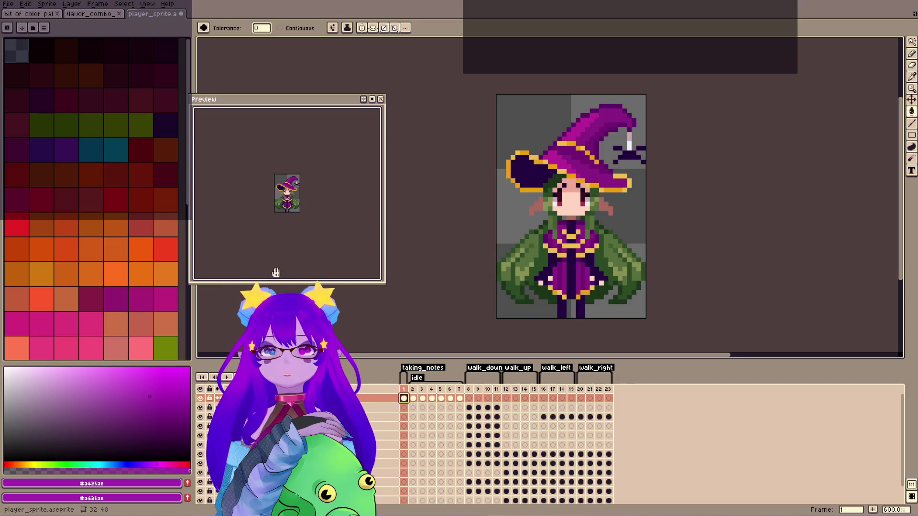
Draw a light-pink collar band and fill the skirt in light pink.
click(35, 367)
key(b)
mouse_move(531, 242)
mouse_down()
mouse_move(569, 262)
mouse_move(613, 232)
mouse_up()
mouse_move(523, 243)
mouse_down()
mouse_move(548, 284)
mouse_move(571, 292)
mouse_move(610, 281)
mouse_move(607, 236)
mouse_up()
key(b)
mouse_move(539, 258)
mouse_down()
mouse_move(561, 278)
mouse_move(586, 277)
mouse_up()
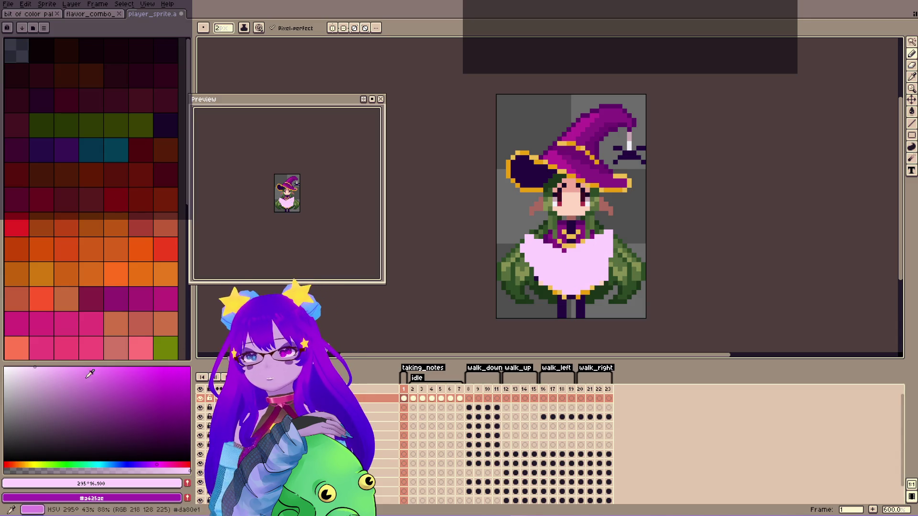
Shade the skirt's hem dark purple inside a magic-wand selection of the skirt.
click(103, 397)
click(153, 462)
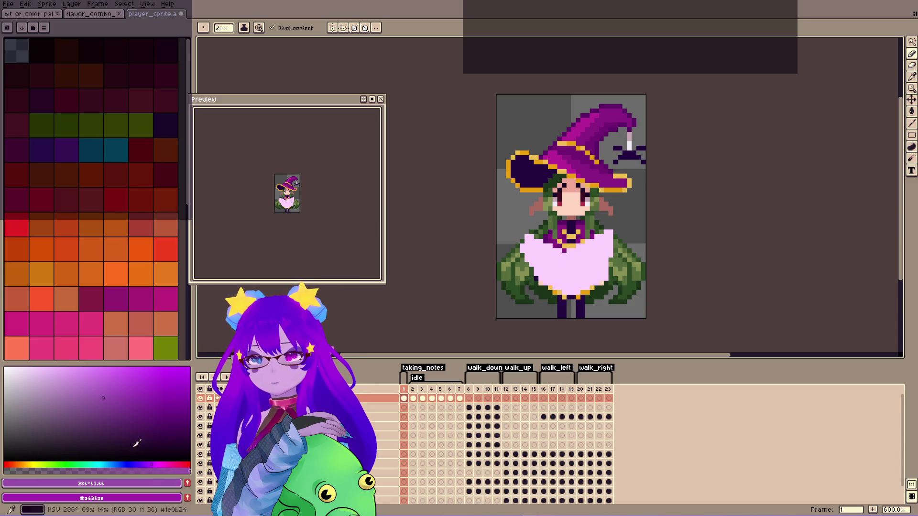
click(121, 410)
key(w)
click(568, 264)
key(b)
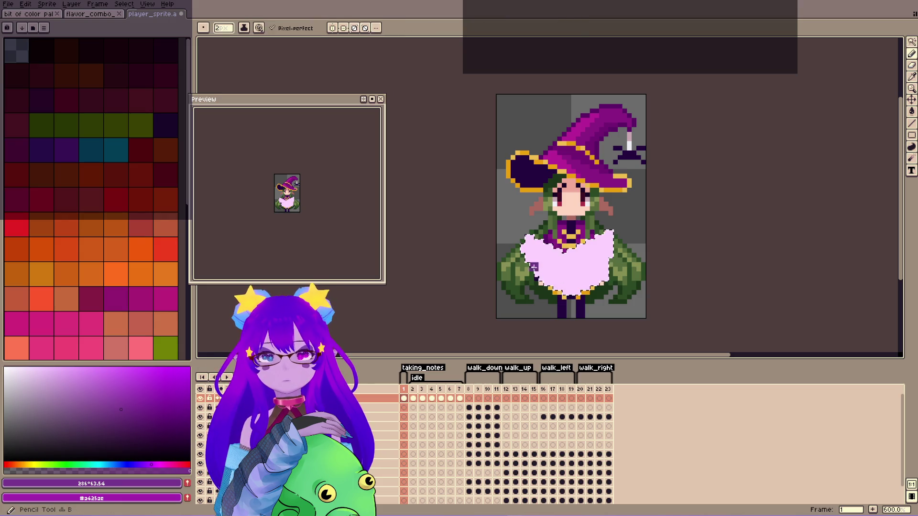
mouse_move(531, 249)
mouse_down()
mouse_move(545, 278)
mouse_move(588, 268)
mouse_move(572, 292)
mouse_move(603, 282)
mouse_move(535, 244)
mouse_up()
alt+click(588, 258)
drag(588, 258, 603, 261)
alt+click(569, 287)
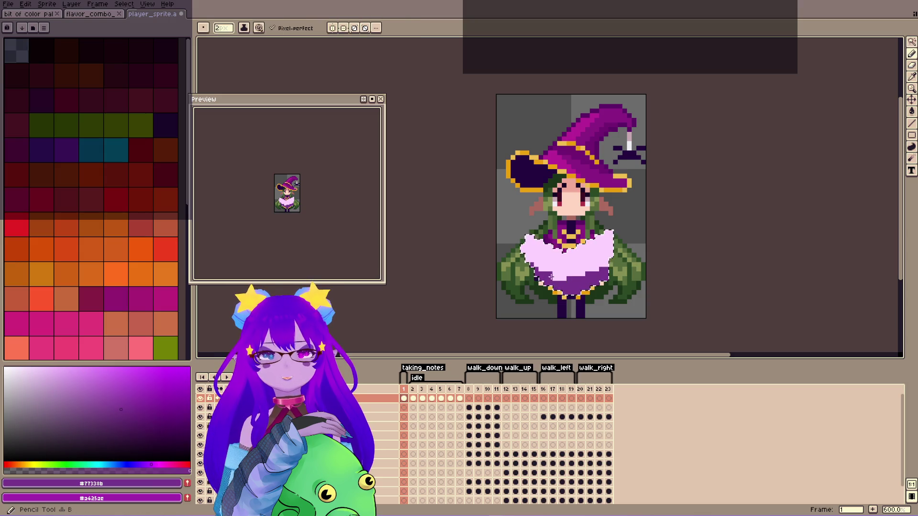
mouse_move(535, 258)
mouse_down()
mouse_move(550, 277)
mouse_move(593, 268)
mouse_move(598, 244)
mouse_up()
key(ctrl+d)
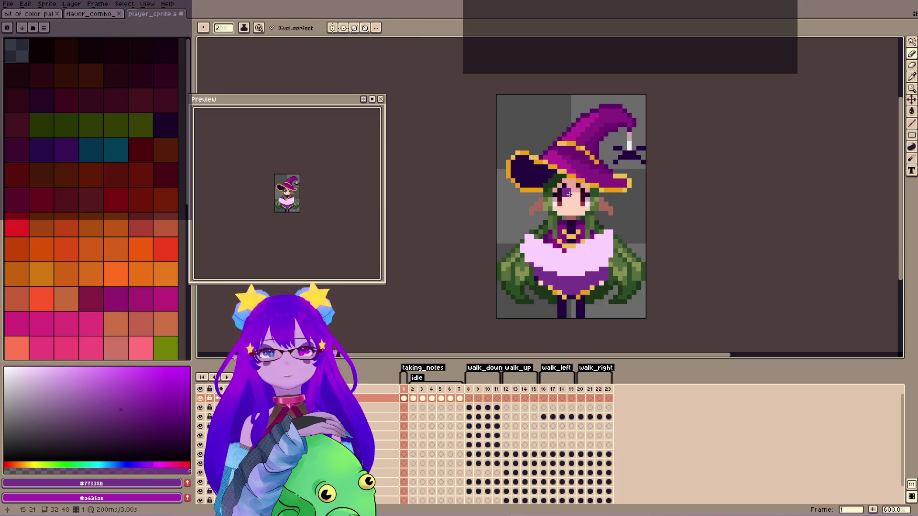
key(m)
drag(553, 183, 572, 212)
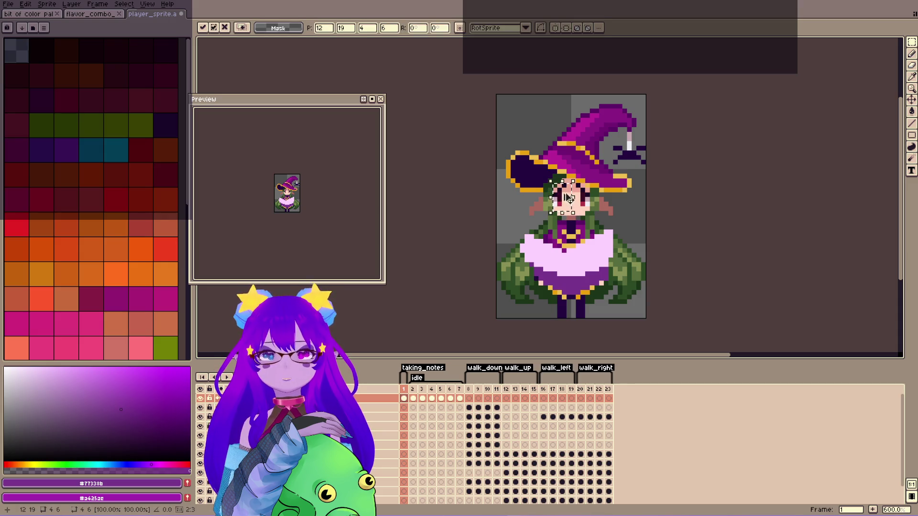
Move the selected face pixels down to give the witch a lowered, downcast look.
key(Return)
mouse_move(562, 214)
mouse_down()
mouse_move(562, 206)
mouse_move(590, 207)
mouse_up()
key(Return)
click(590, 204)
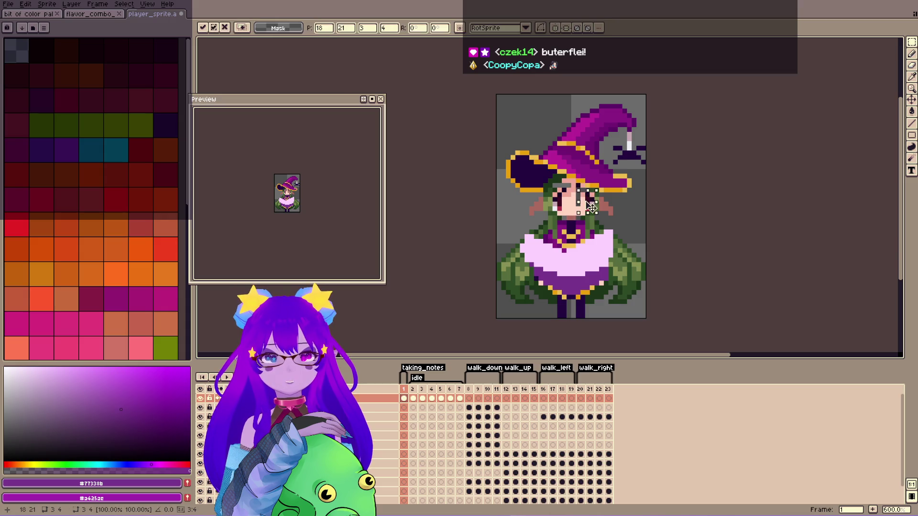
Touch up the face in skin tone with a 1px pencil, checking against frame 2.
key(b)
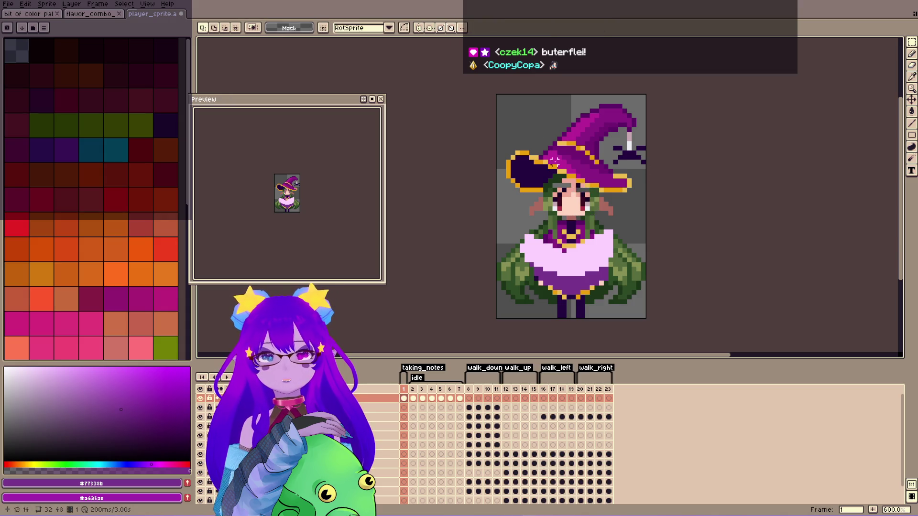
alt+click(579, 190)
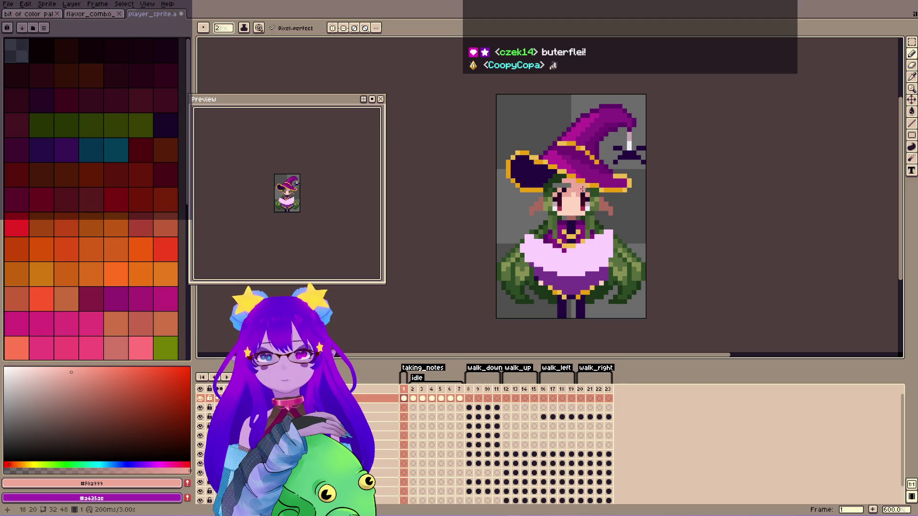
key(minus)
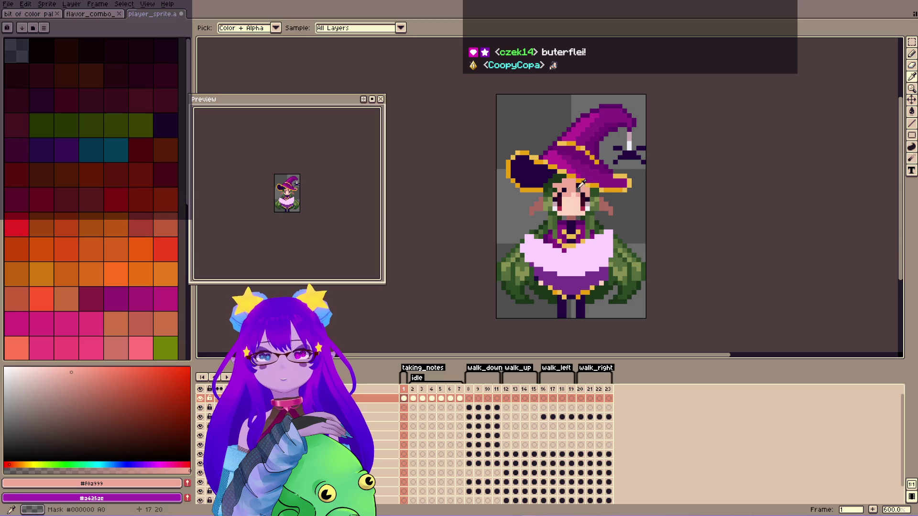
alt+click(577, 186)
alt+click(574, 181)
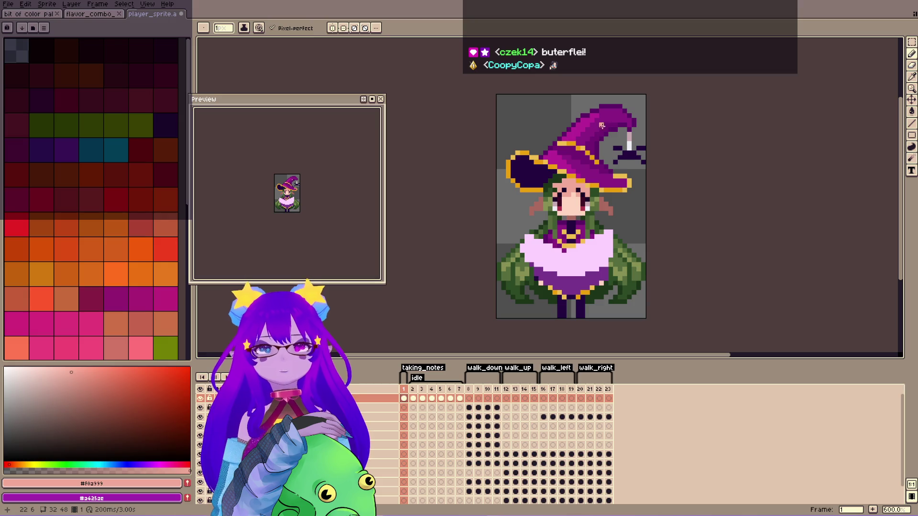
click(412, 389)
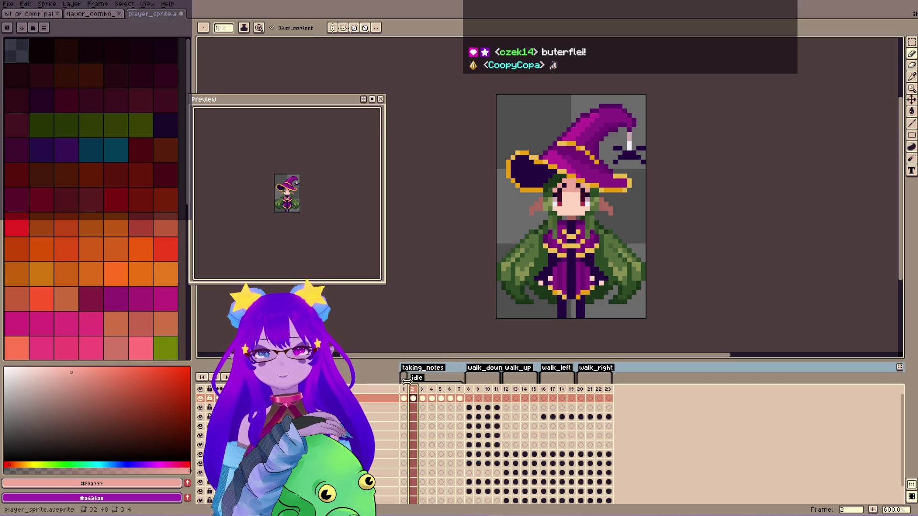
click(404, 389)
Refine the hair and skin pixels while comparing with frame 2, then save player_sprite.aseprite.
alt+click(559, 180)
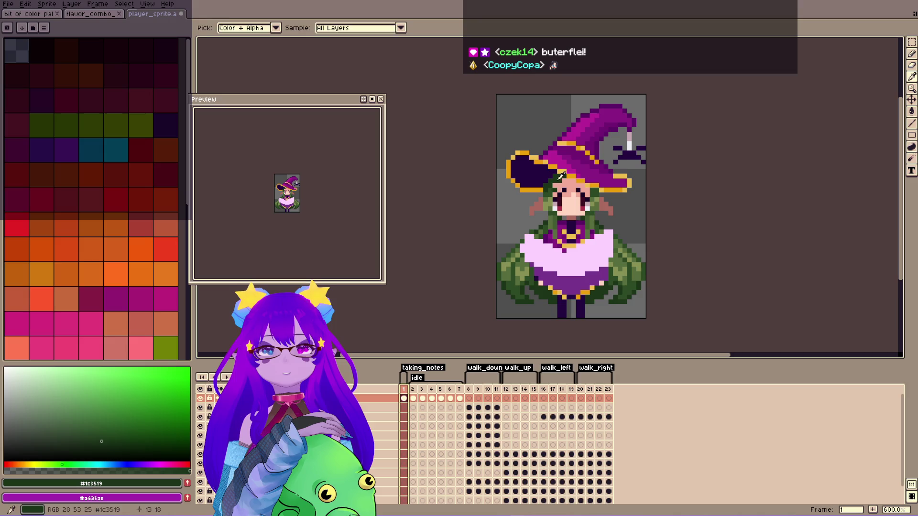
click(416, 390)
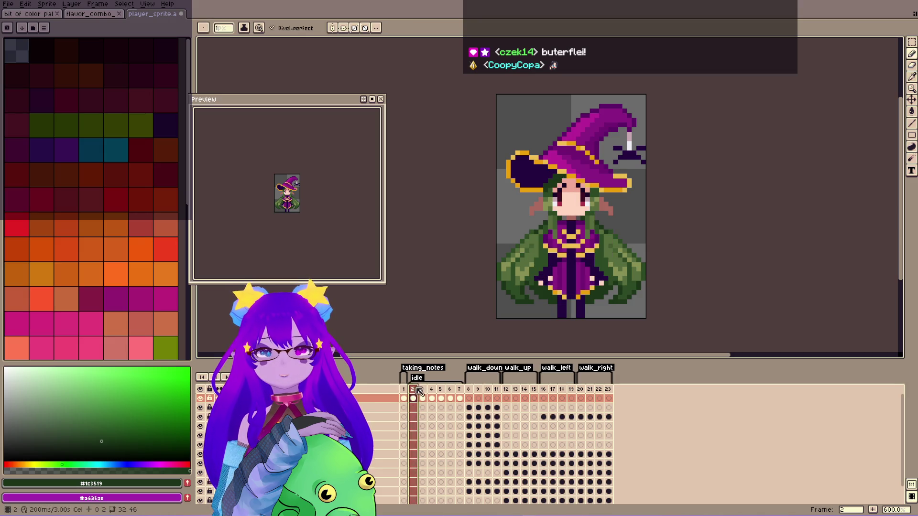
key(Left)
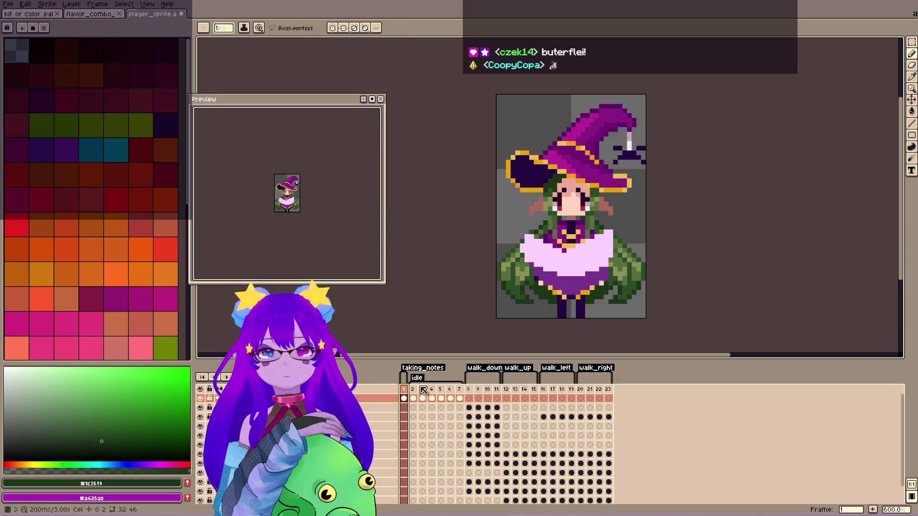
click(416, 392)
key(Left)
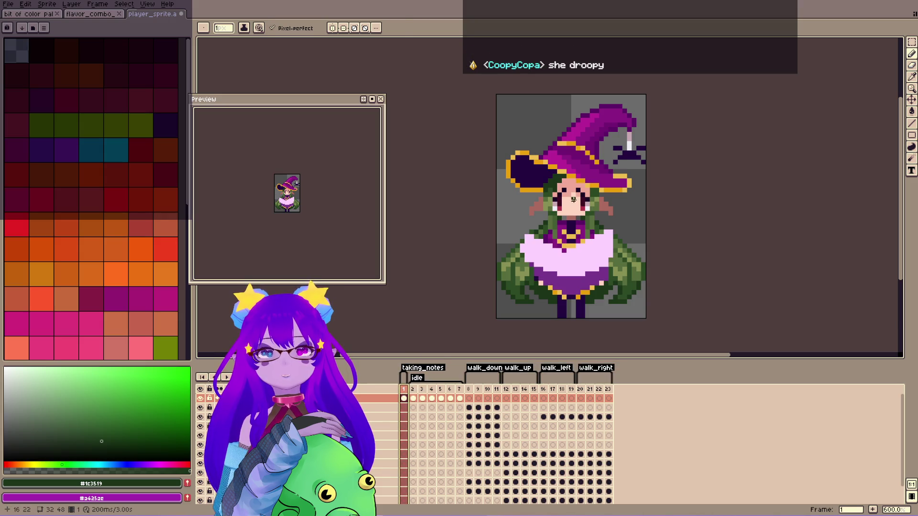
alt+click(575, 192)
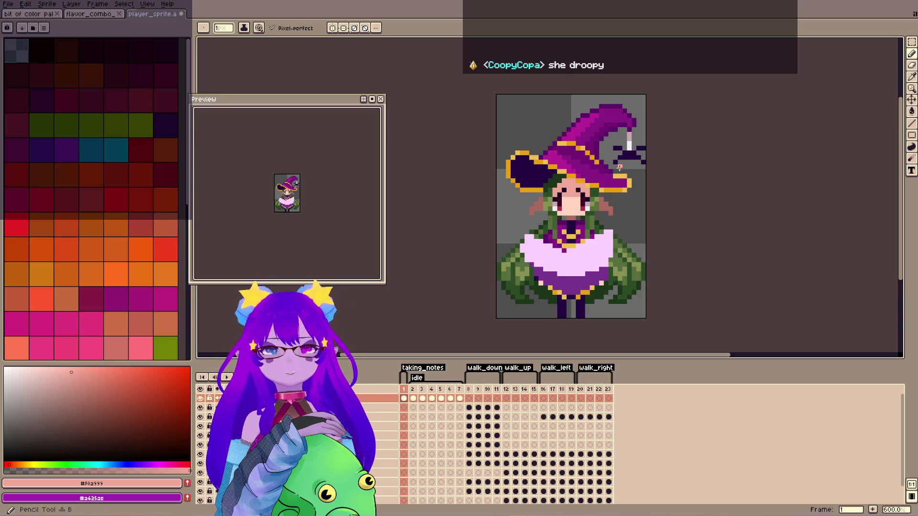
click(412, 389)
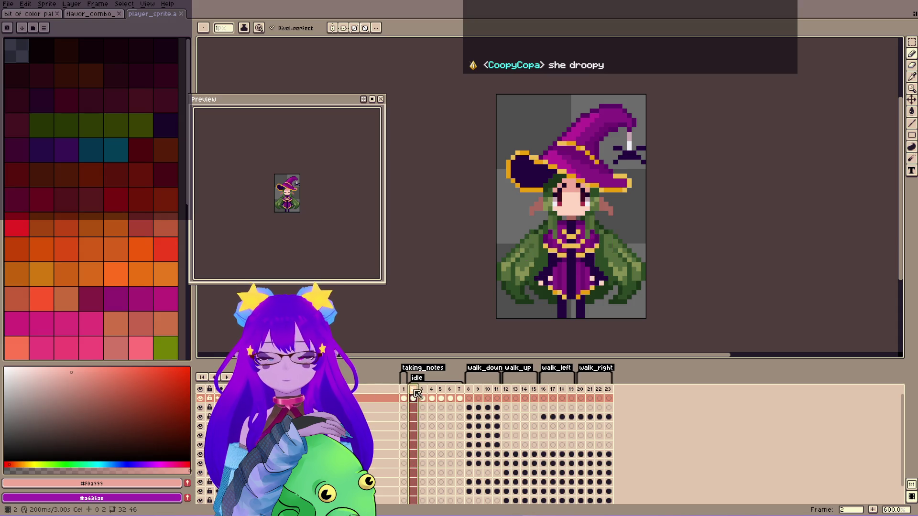
click(404, 389)
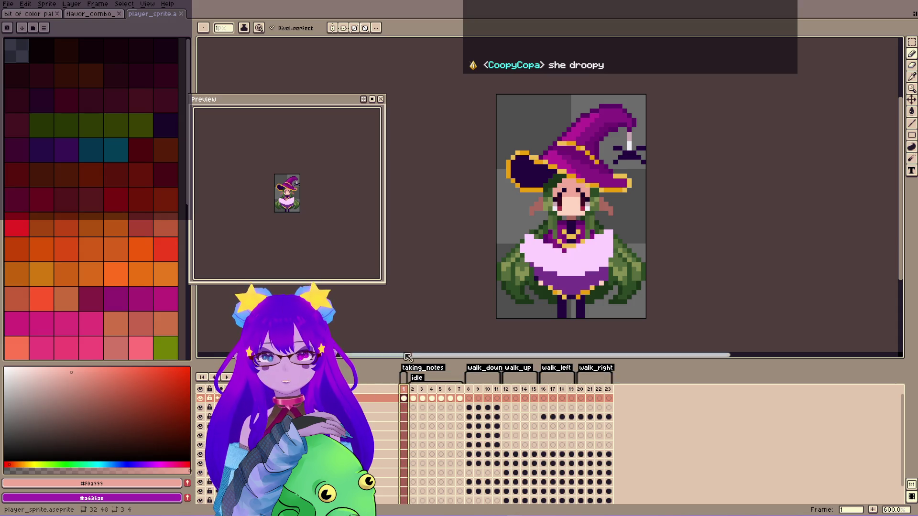
key(ctrl+s)
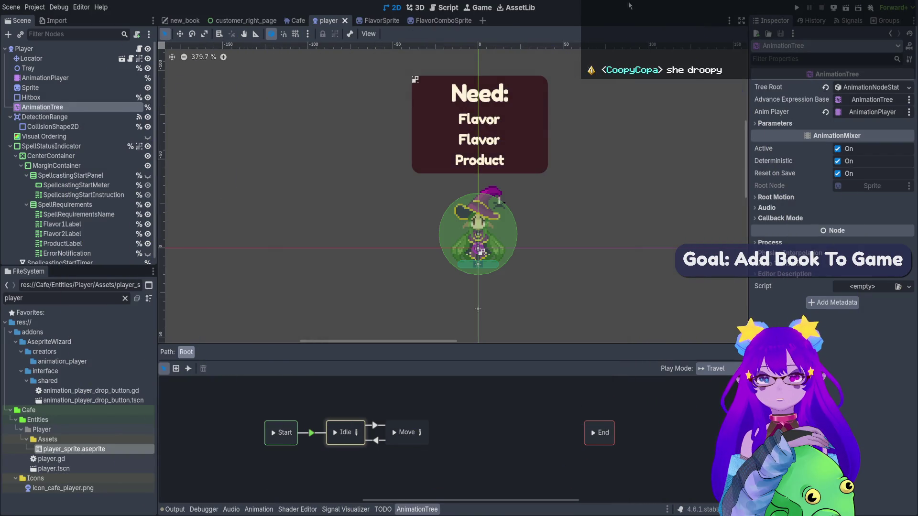
Select the AnimationPlayer and Sprite nodes and centre the witch sprite in view.
click(91, 80)
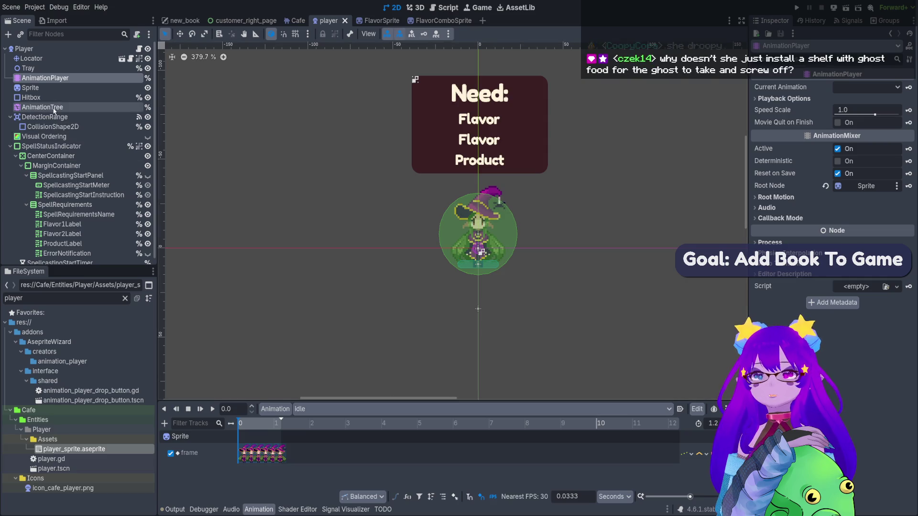
click(63, 86)
scroll(832, 191, down, 6)
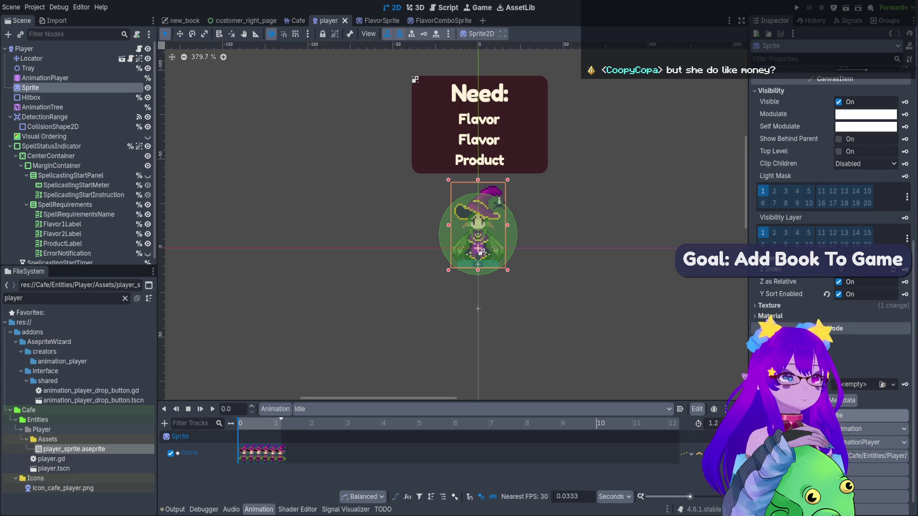
scroll(501, 202, up, 4)
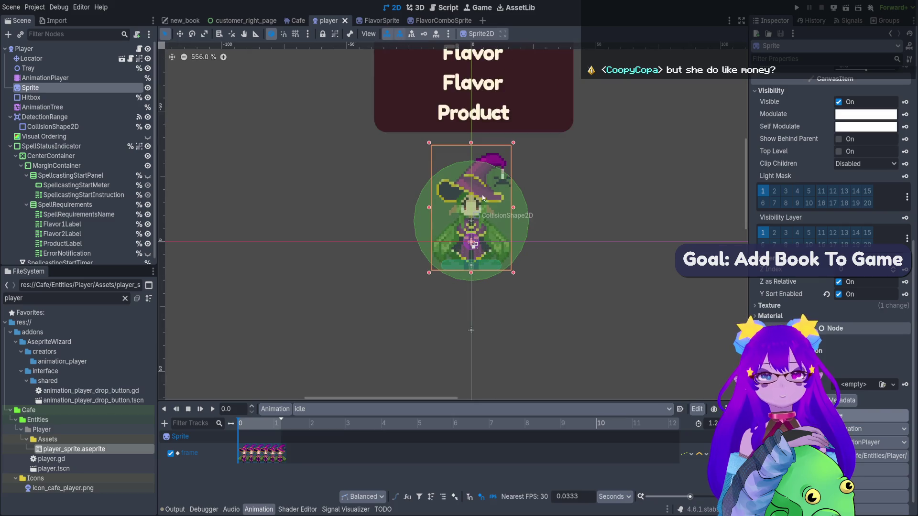
drag(503, 206, 504, 214)
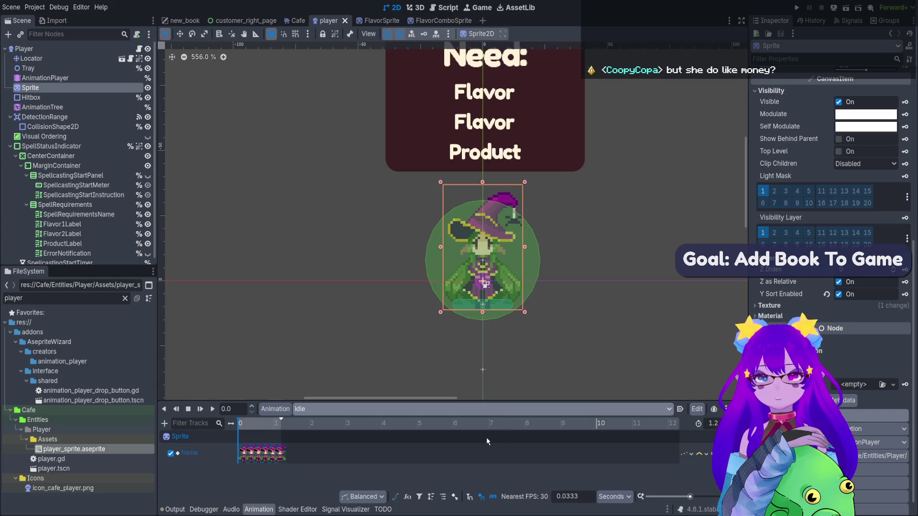
Preview the taking_notes animation, then switch back to idle.
click(481, 409)
click(417, 451)
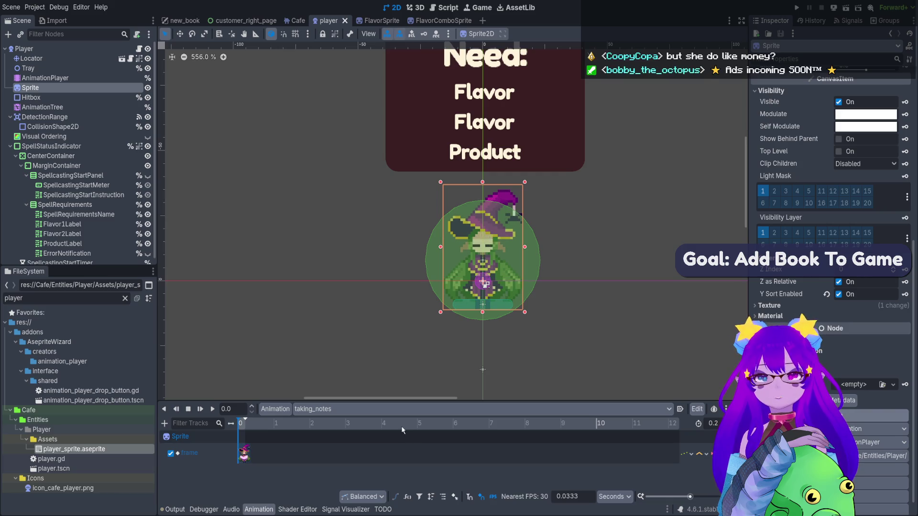
click(395, 408)
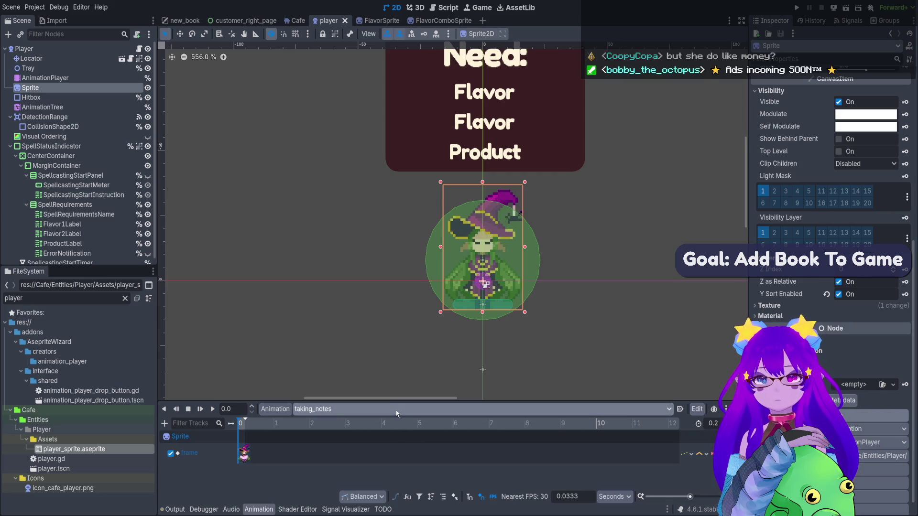
click(421, 366)
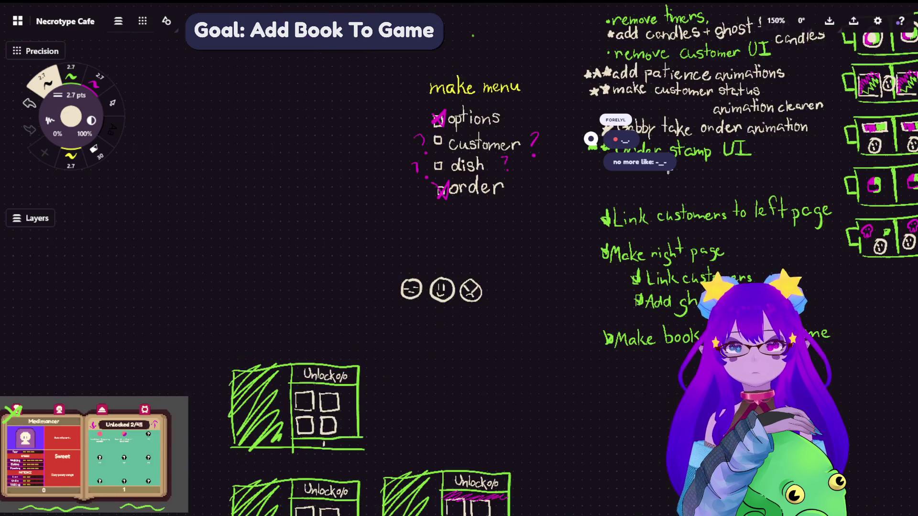
Pan the whiteboard to the three cream face sketches and pick the magenta ink brush.
drag(559, 289, 641, 244)
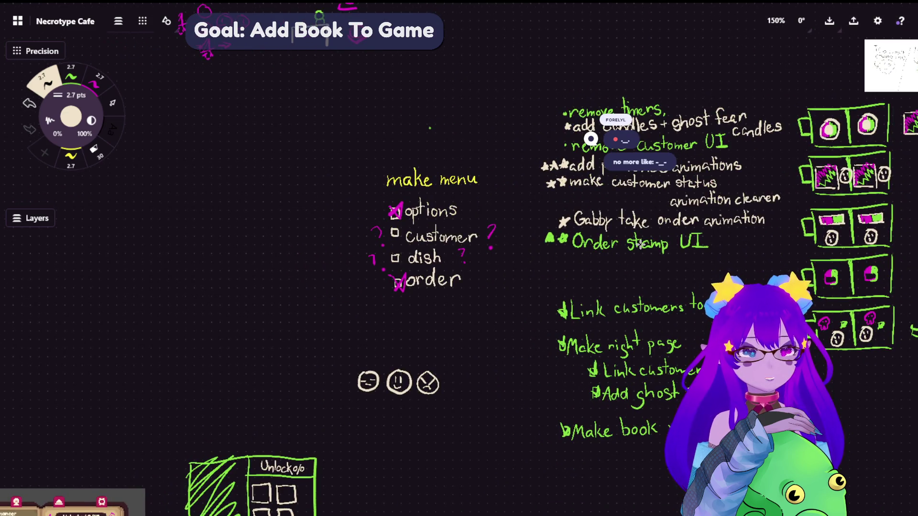
scroll(696, 189, up, 5)
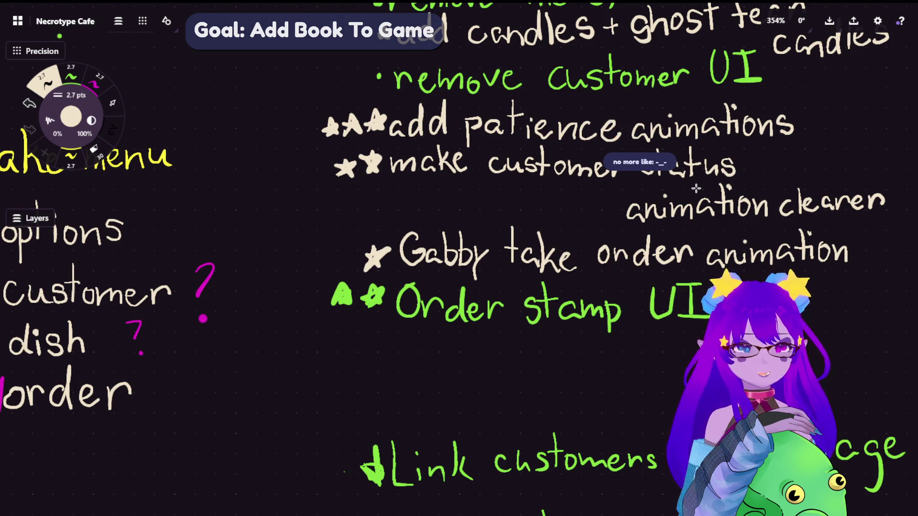
scroll(324, 430, down, 10)
scroll(324, 430, left, 10)
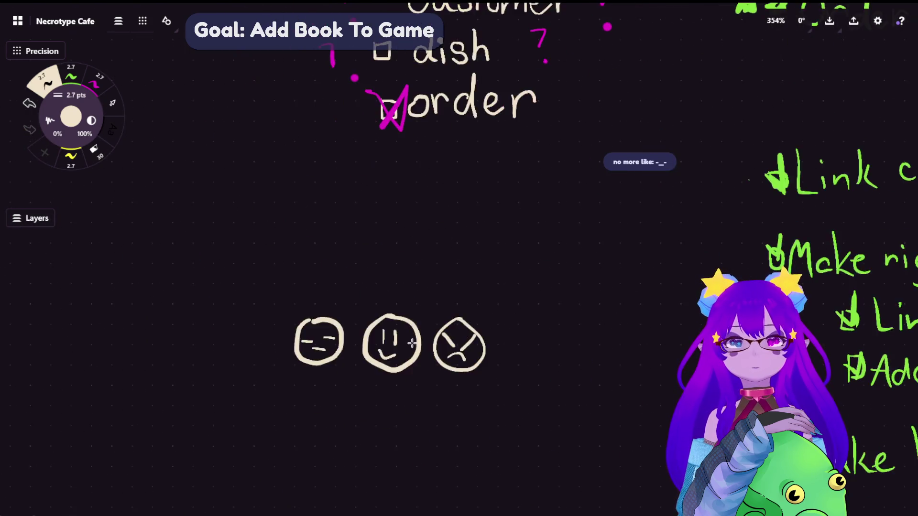
scroll(411, 343, up, 5)
scroll(397, 332, down, 3)
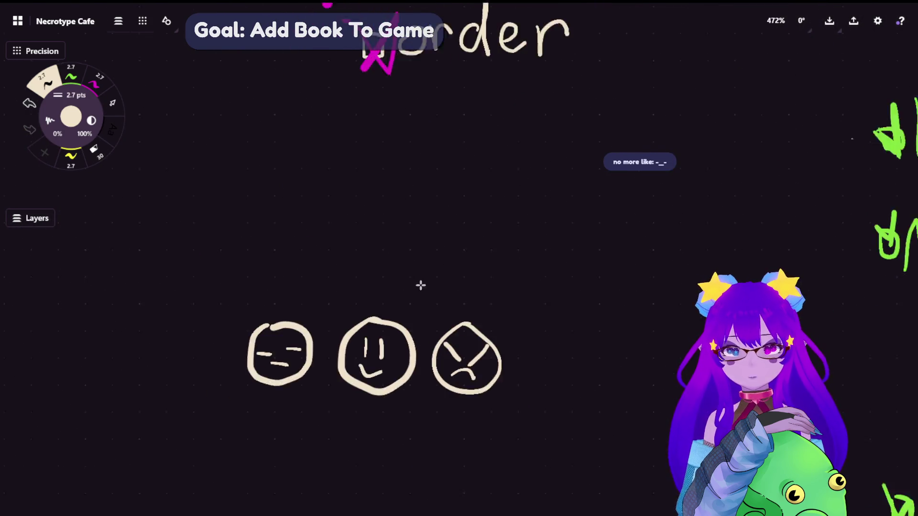
scroll(430, 258, up, 2)
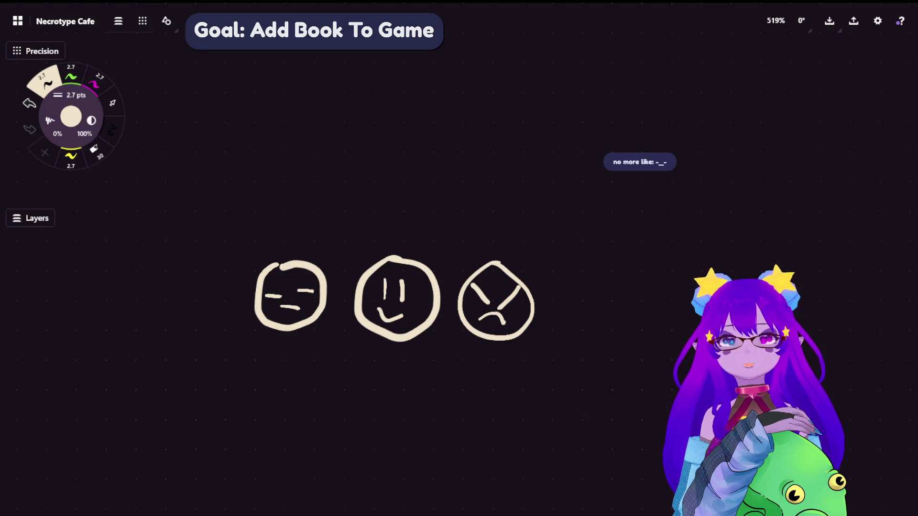
click(98, 80)
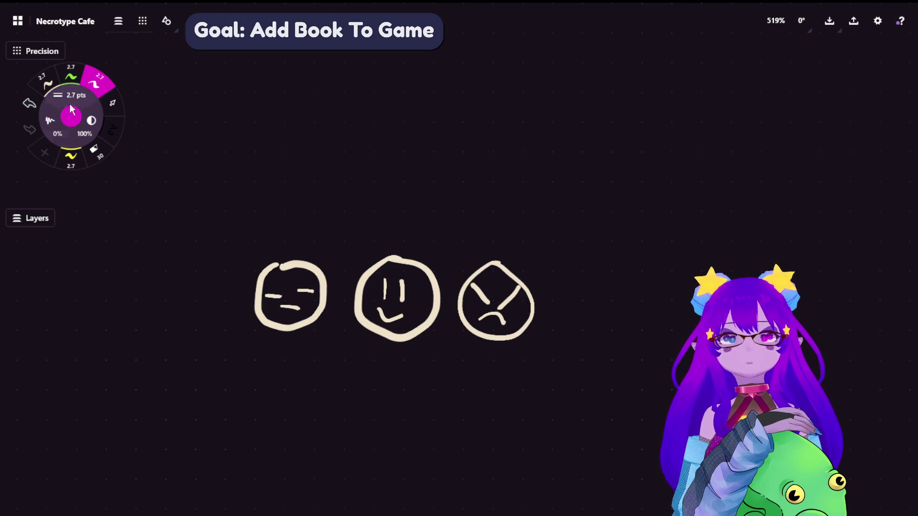
Draw magenta branches from the three faces to a peak labelled '1 sprite'.
drag(302, 248, 381, 242)
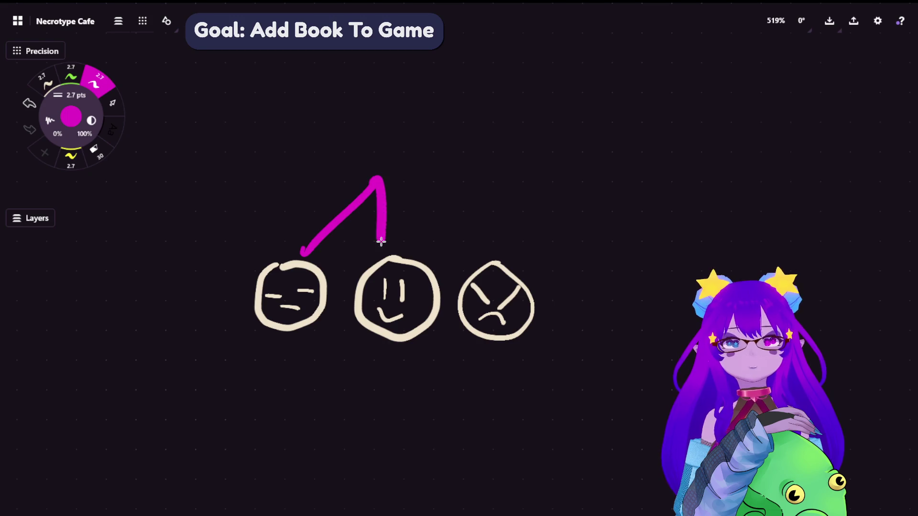
drag(494, 247, 379, 181)
drag(295, 102, 297, 157)
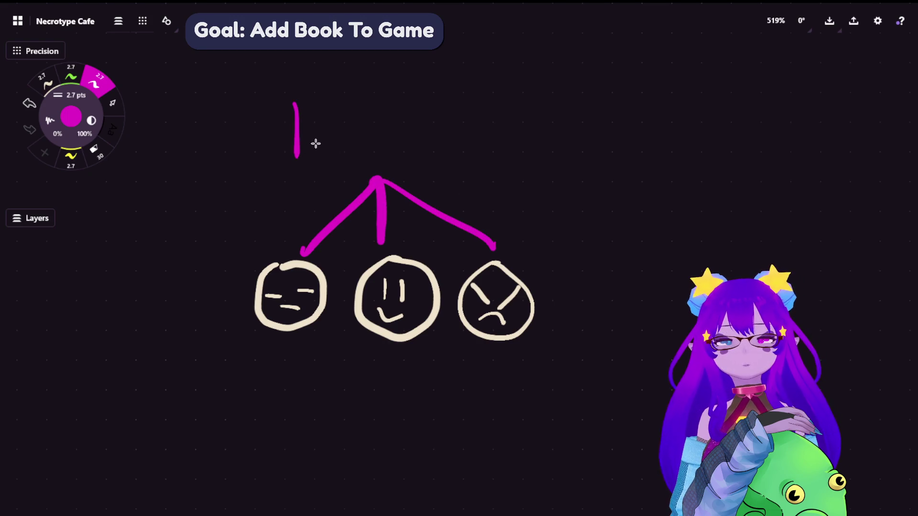
mouse_move(356, 123)
mouse_down()
mouse_move(342, 122)
mouse_move(324, 160)
mouse_move(365, 165)
mouse_move(367, 152)
mouse_move(414, 131)
mouse_up()
drag(435, 128, 436, 152)
click(435, 105)
drag(463, 82, 459, 154)
mouse_move(440, 135)
mouse_down()
mouse_move(475, 127)
mouse_move(519, 156)
mouse_up()
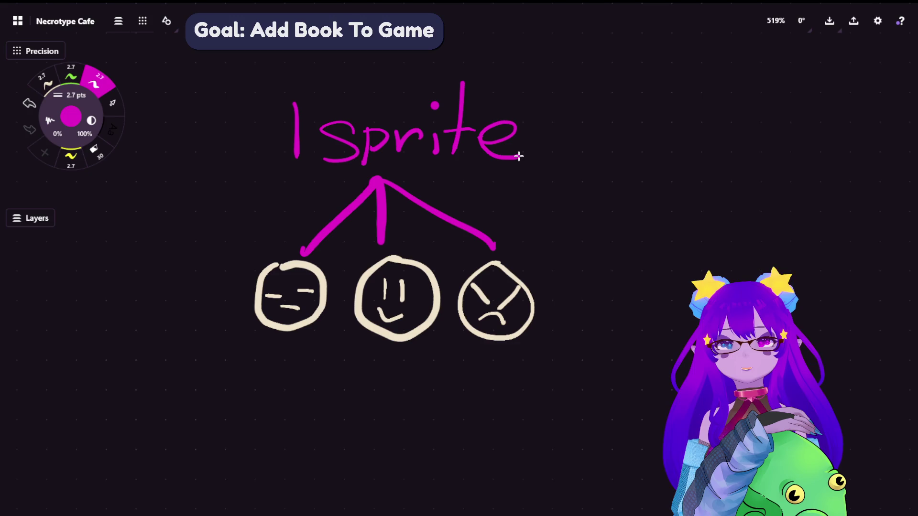
Lasso-select the three mood faces.
scroll(639, 85, down, 2)
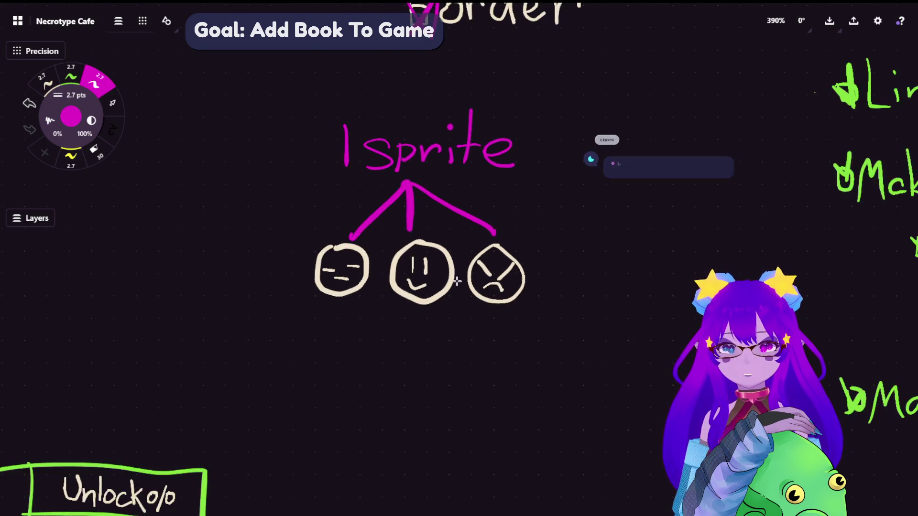
scroll(186, 141, down, 3)
click(112, 103)
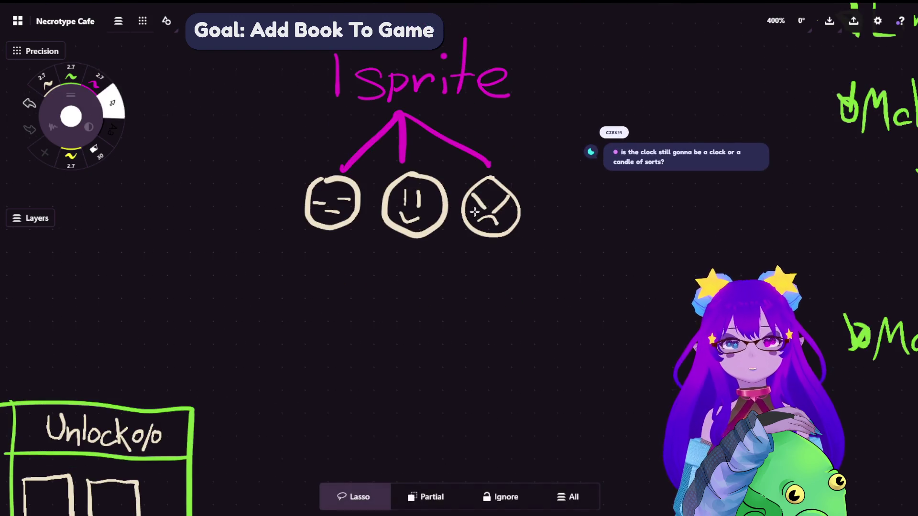
mouse_move(472, 294)
mouse_down()
mouse_move(564, 195)
mouse_move(497, 168)
mouse_move(421, 179)
mouse_up()
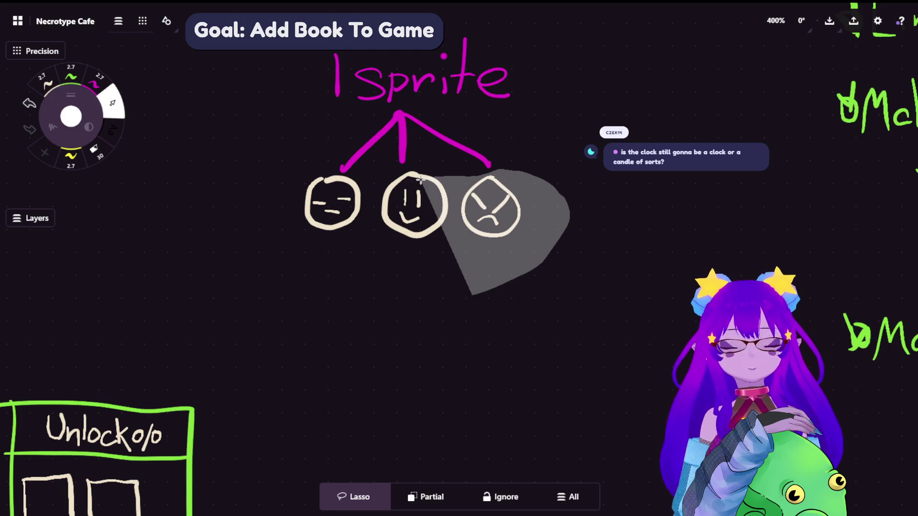
mouse_move(417, 180)
mouse_down()
mouse_move(317, 178)
mouse_move(300, 195)
mouse_move(471, 296)
mouse_up()
Duplicate the three faces below the originals and draw a stem above each copy.
key(ctrl+c)
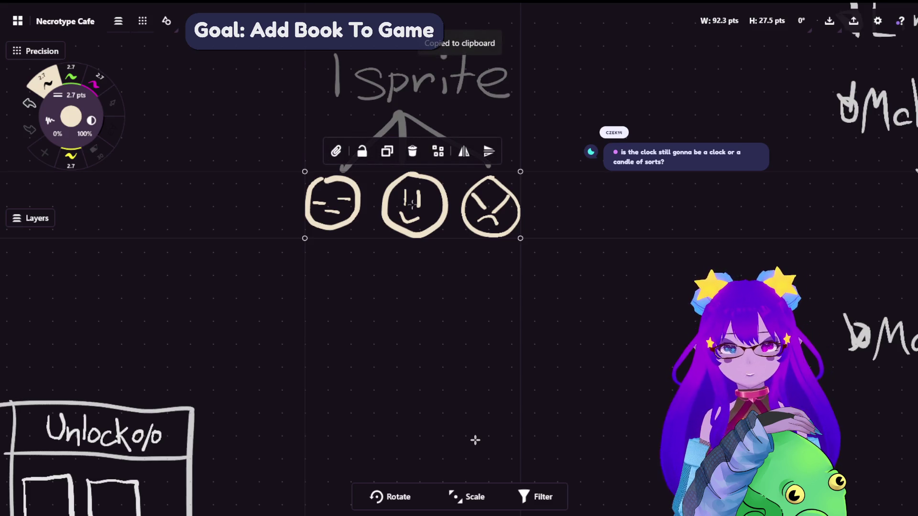
key(ctrl+v)
mouse_move(538, 232)
mouse_down()
mouse_move(458, 310)
mouse_move(495, 394)
mouse_up()
key(Escape)
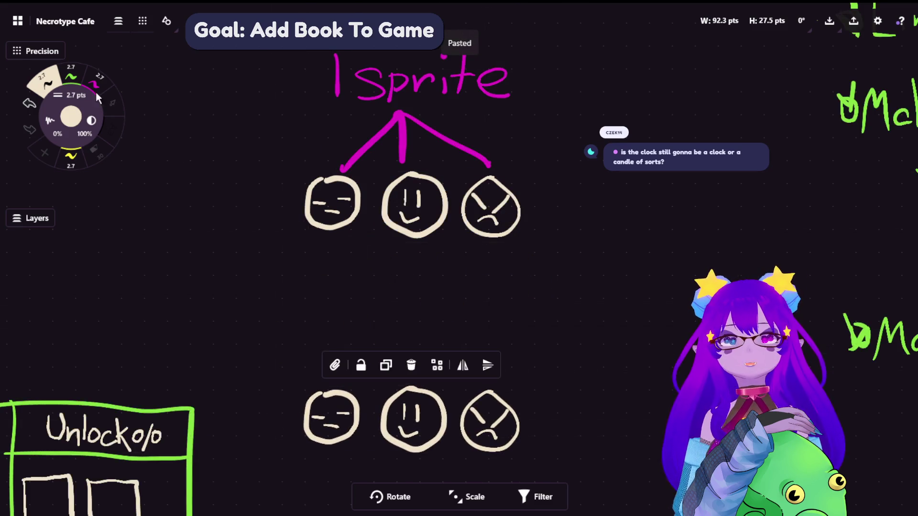
drag(335, 354, 337, 380)
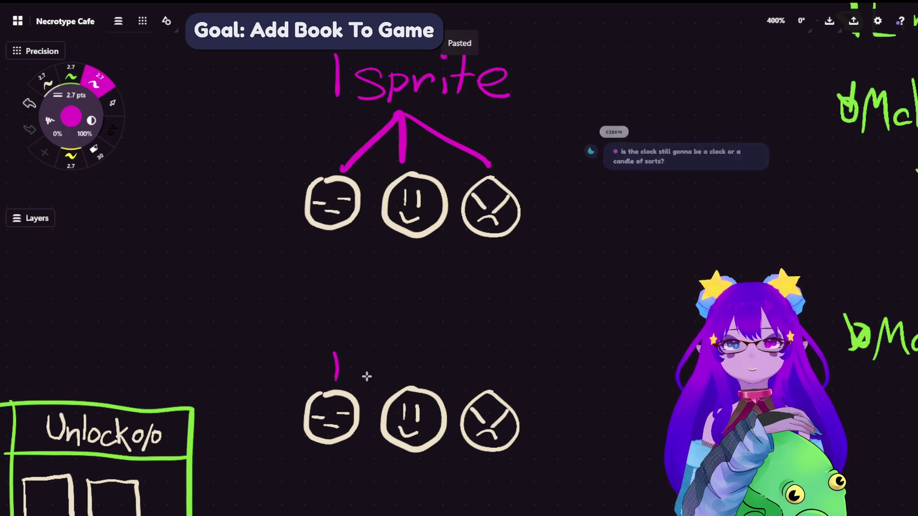
drag(417, 359, 416, 383)
drag(487, 357, 488, 385)
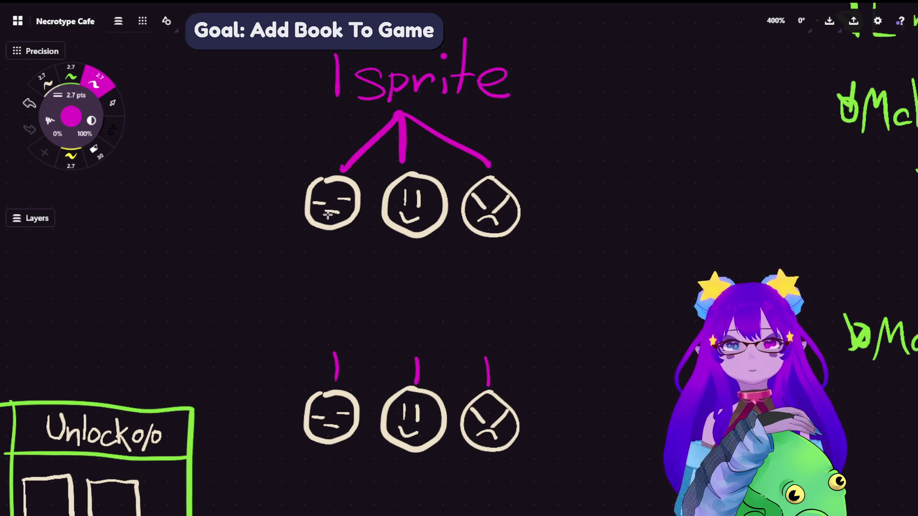
Copy the 'sprite' label and paste three copies above the lower faces.
click(113, 102)
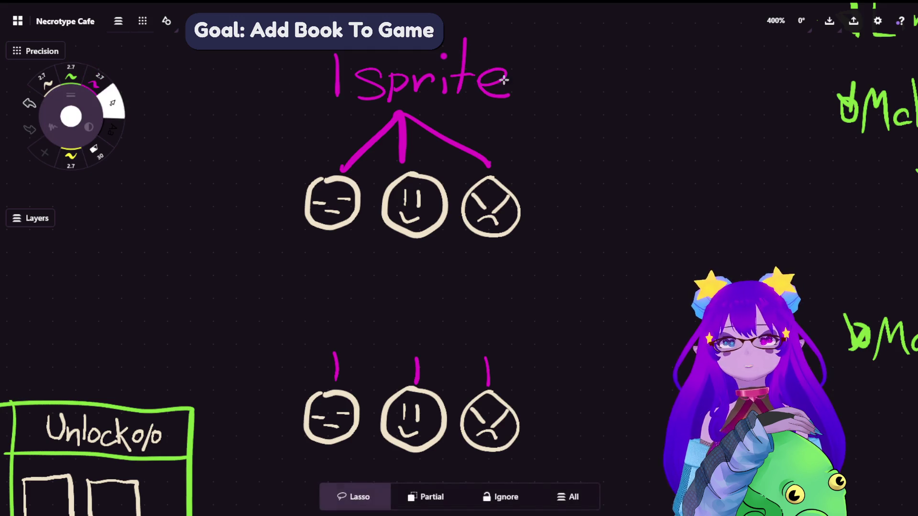
mouse_move(448, 31)
mouse_down()
mouse_move(533, 71)
mouse_move(431, 98)
mouse_up()
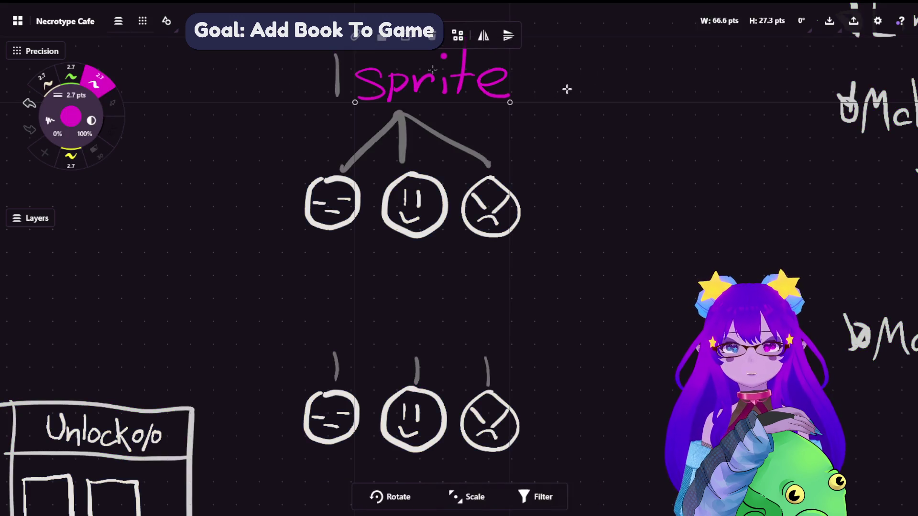
key(ctrl+c)
key(ctrl+v)
mouse_move(544, 242)
mouse_down()
mouse_move(471, 318)
mouse_move(437, 301)
mouse_up()
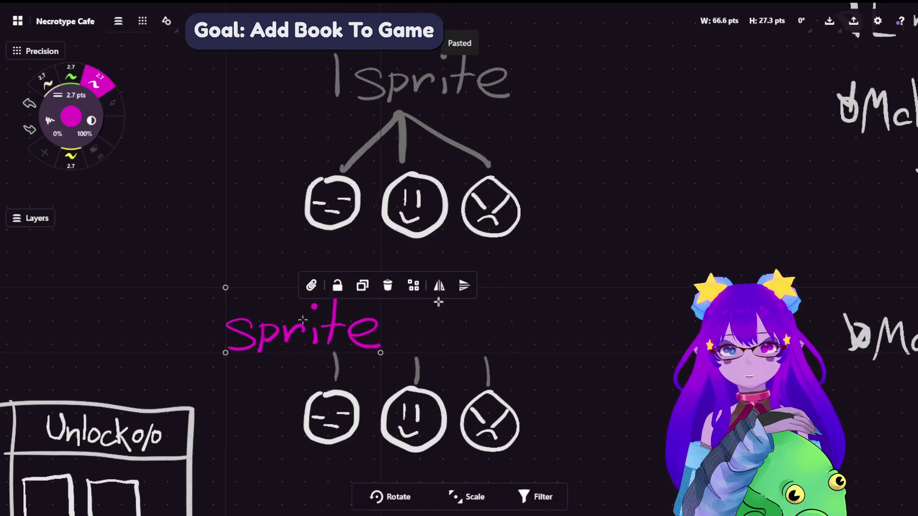
key(ctrl+v)
drag(460, 262, 410, 274)
key(ctrl+v)
drag(466, 271, 531, 325)
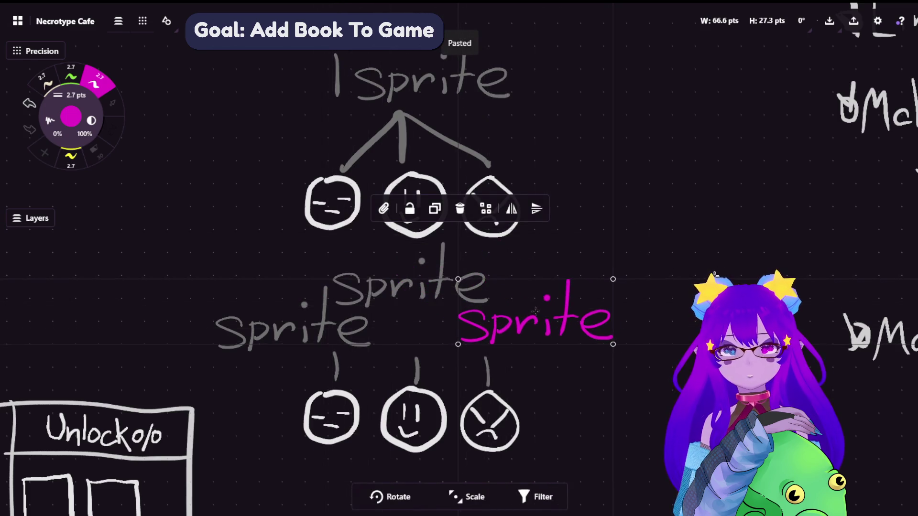
Redraw the stem to the lower-middle face so it starts higher.
click(139, 110)
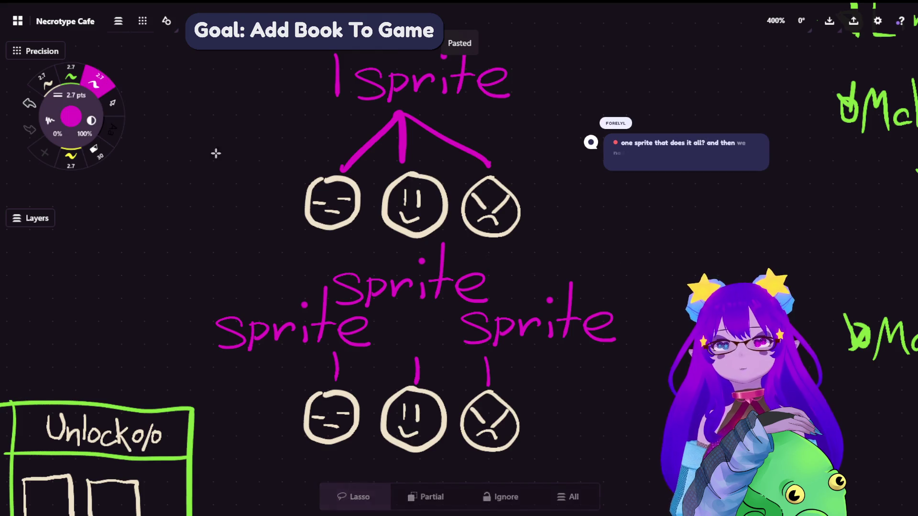
drag(419, 318, 418, 367)
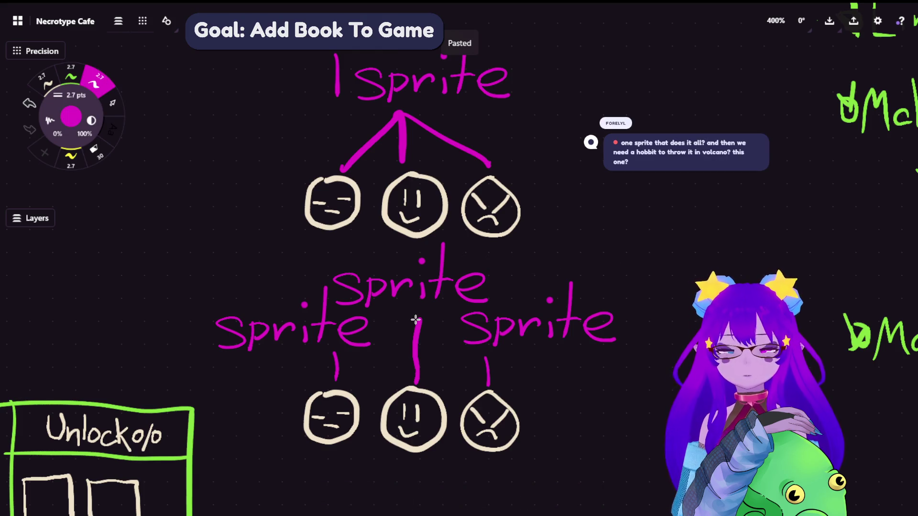
key(ctrl+z)
drag(415, 313, 416, 383)
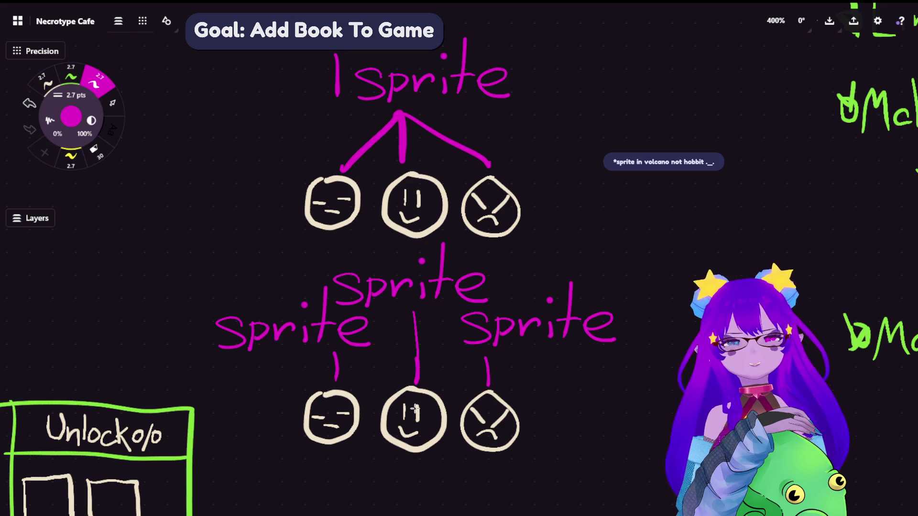
scroll(359, 306, left, 2)
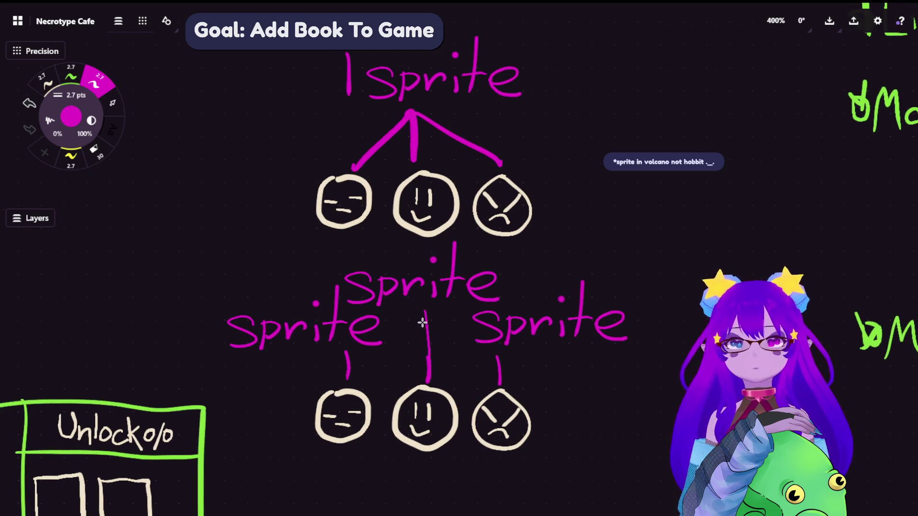
scroll(422, 322, down, 2)
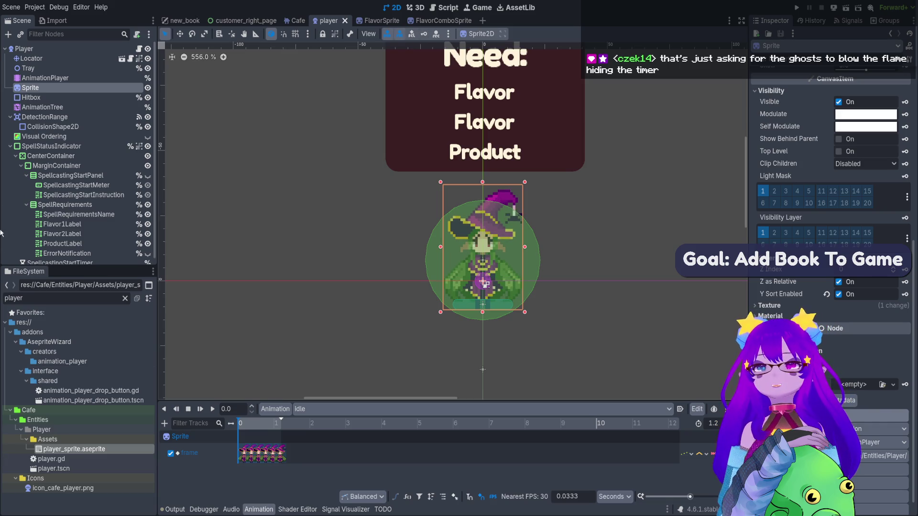
click(47, 77)
click(58, 89)
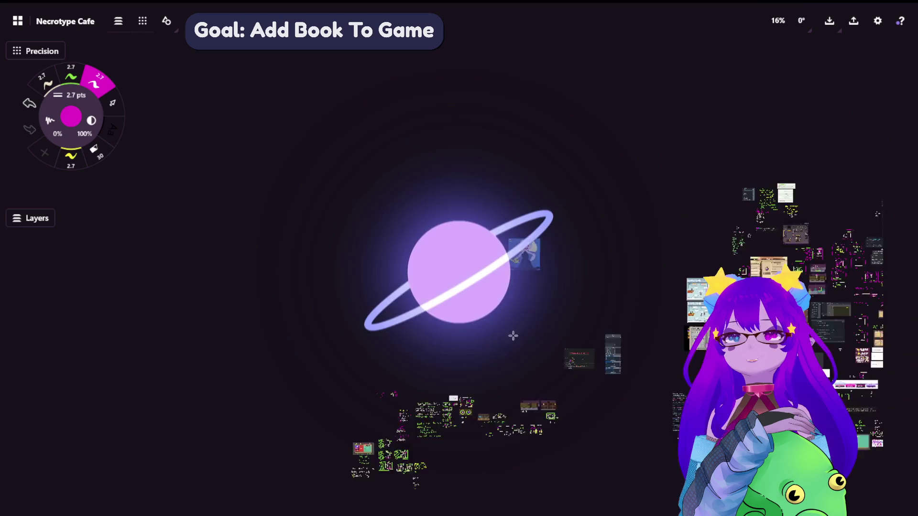
Paste the chat note about ghosts blowing out the flame beside the other chat notes.
scroll(565, 235, up, 5)
key(ctrl+v)
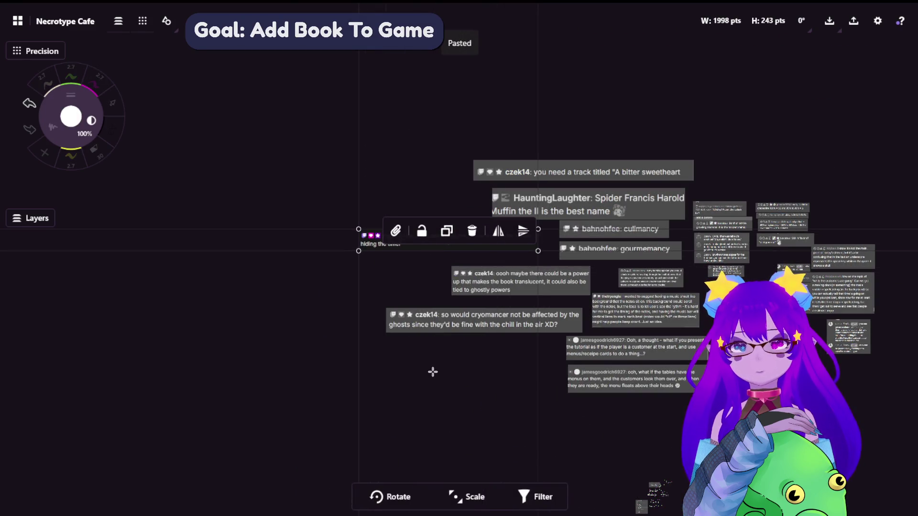
click(454, 465)
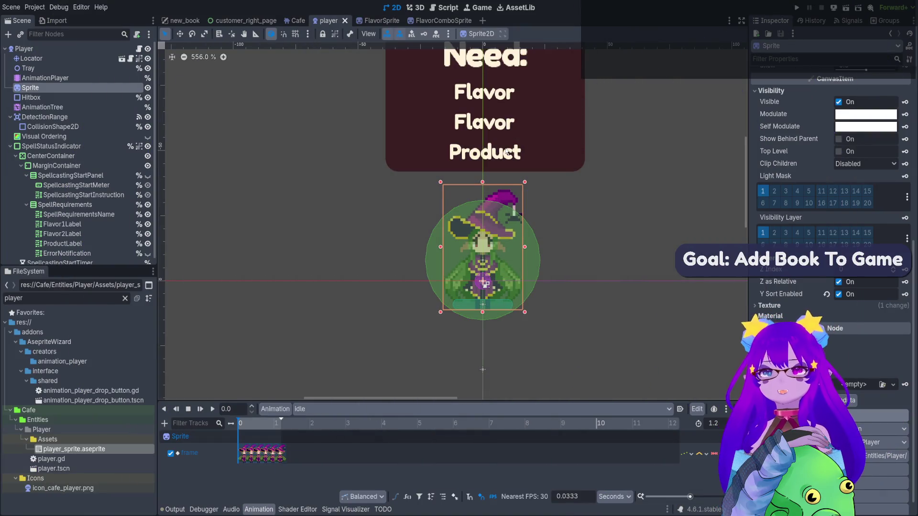
Check the Hitbox and Sprite nodes, then select AnimationPlayer to view its Idle animation properties.
click(67, 98)
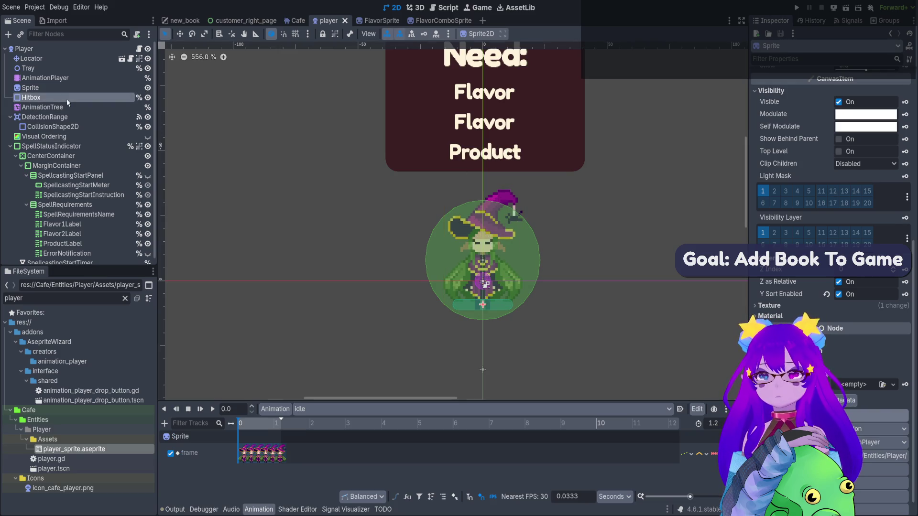
click(65, 90)
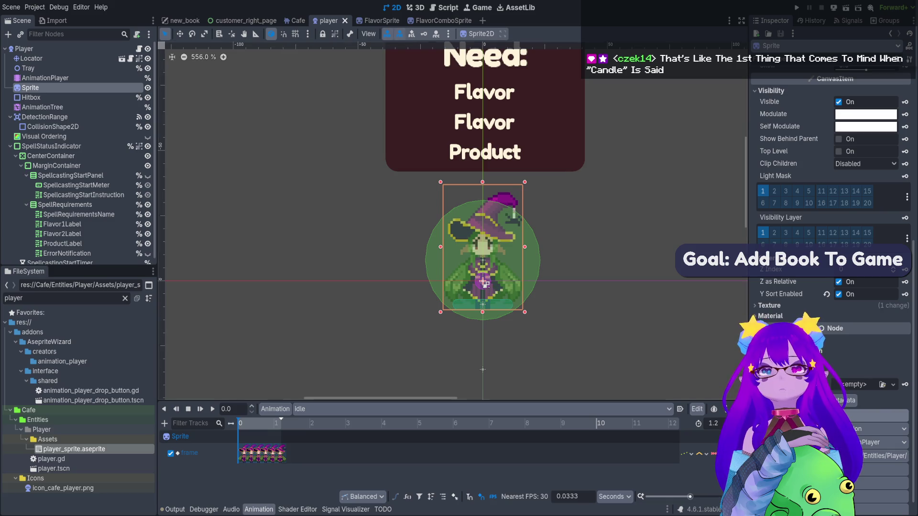
click(46, 78)
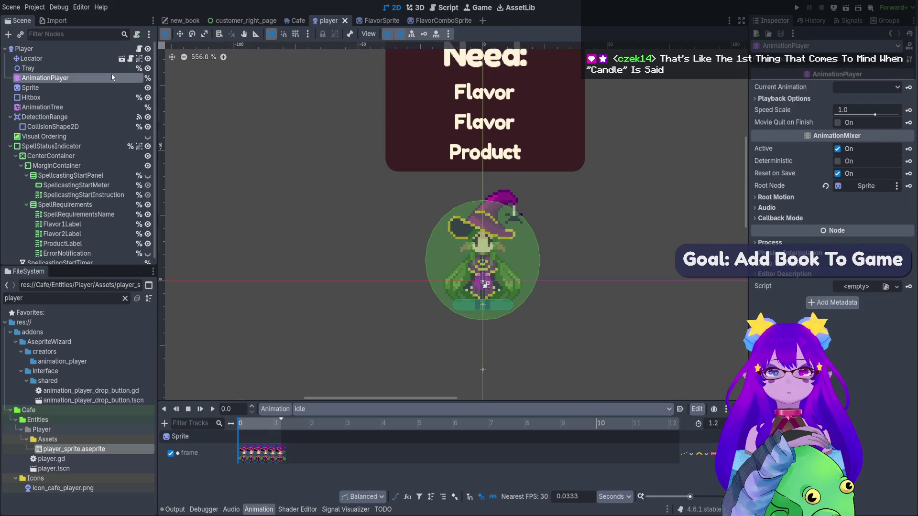
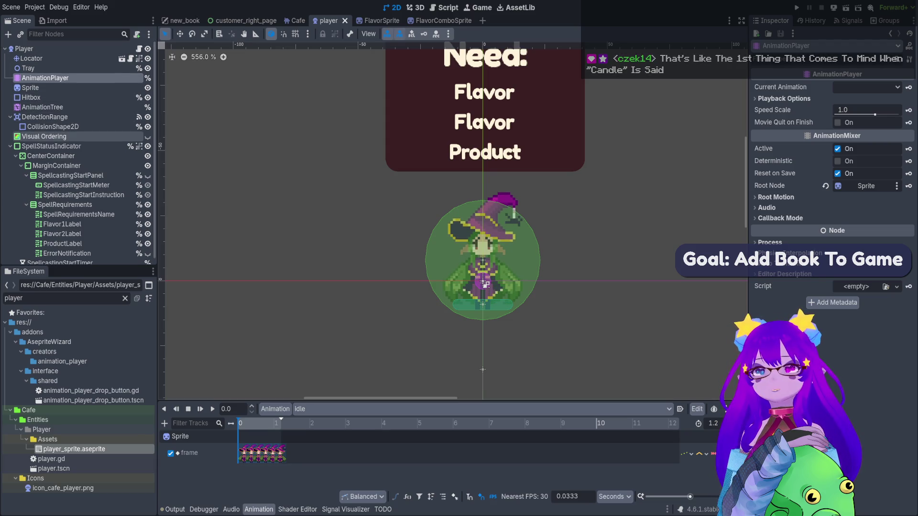
Collapse the SpellStatusIndicator branch and inspect the Sprite and Player nodes.
click(10, 146)
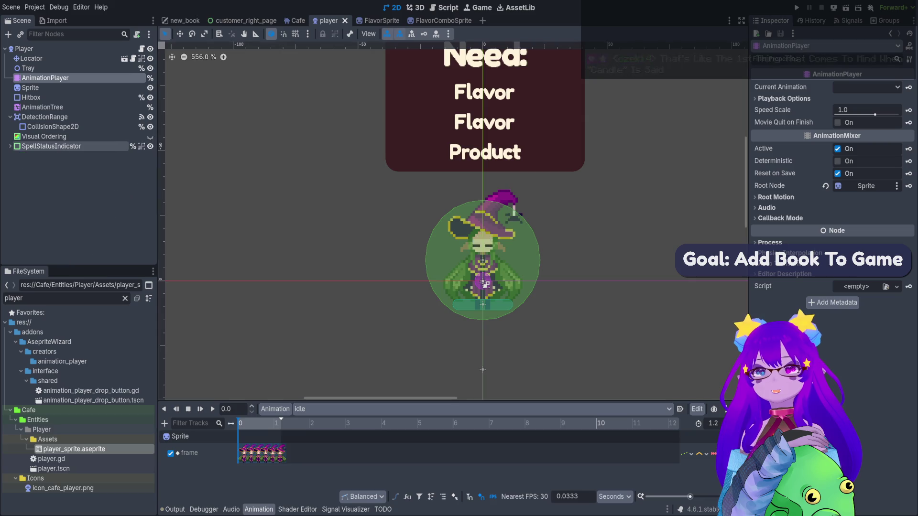
click(27, 87)
click(57, 49)
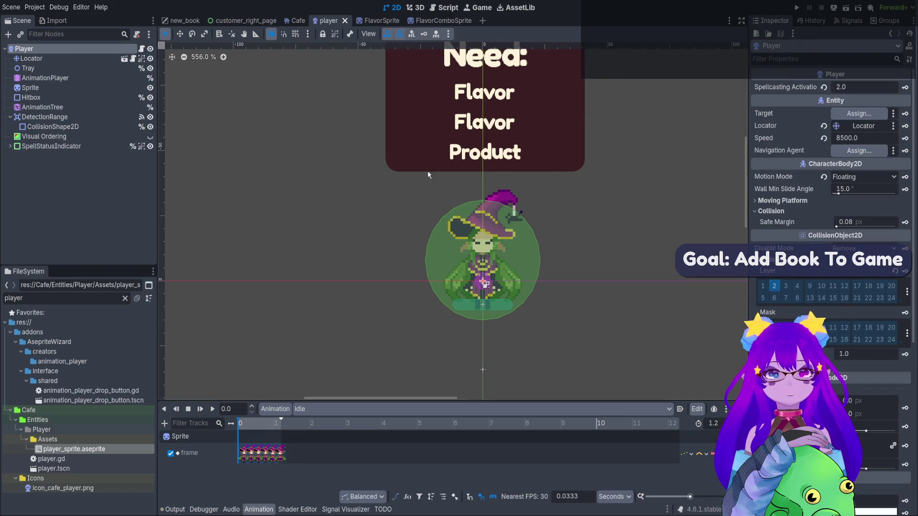
scroll(458, 149, up, 2)
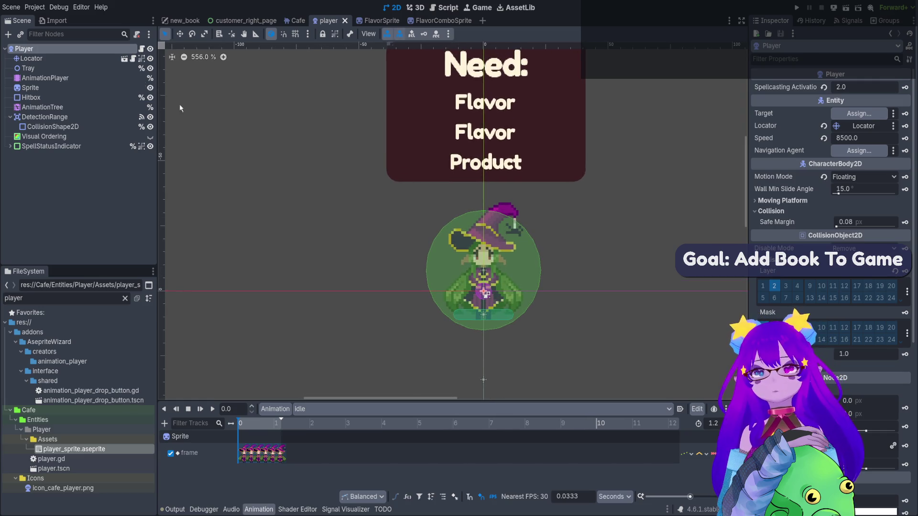
Review the AnimationPlayer tracks and AnimationTree state machine, then open player.gd.
click(105, 70)
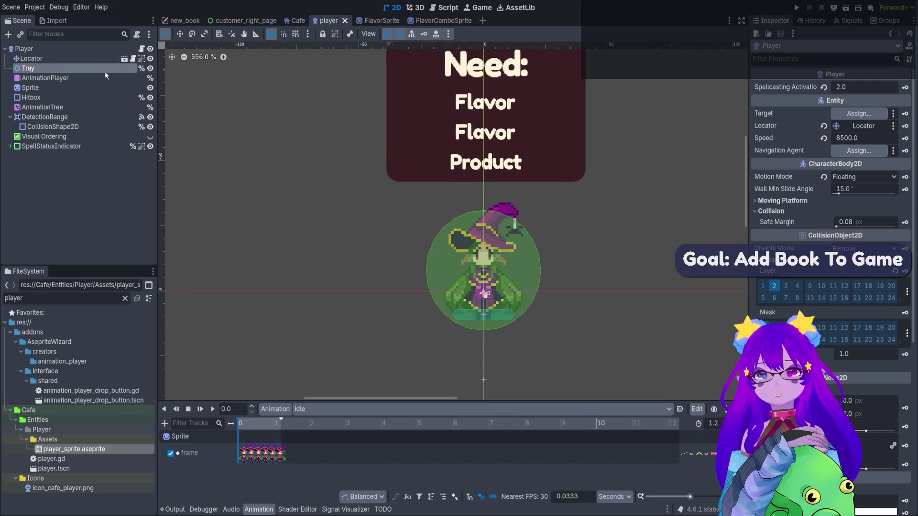
click(100, 108)
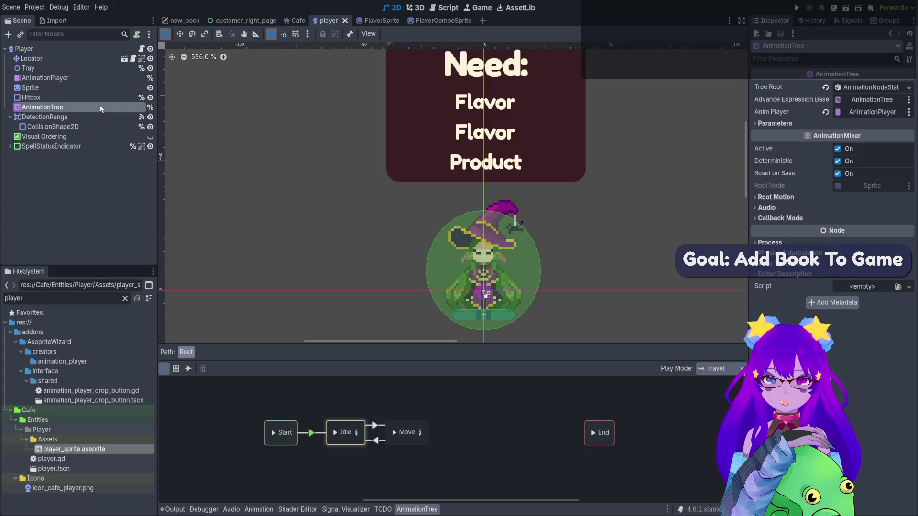
click(93, 80)
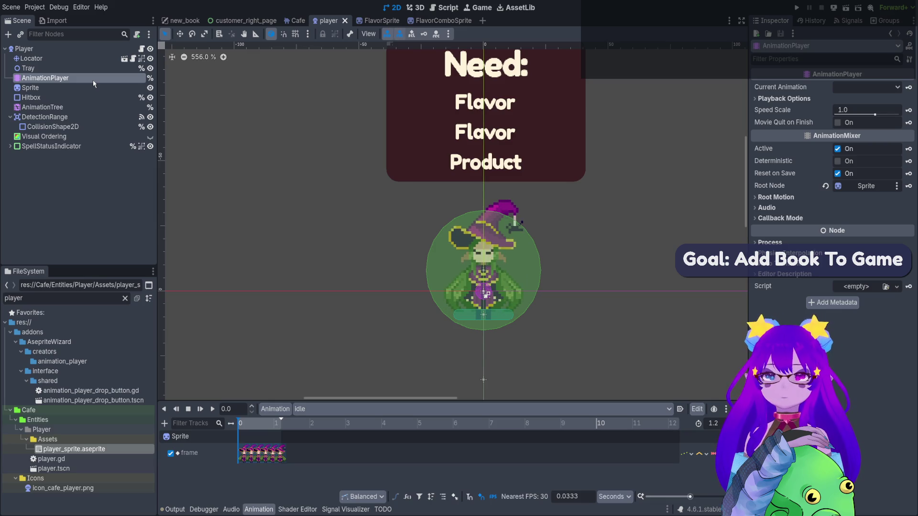
click(142, 48)
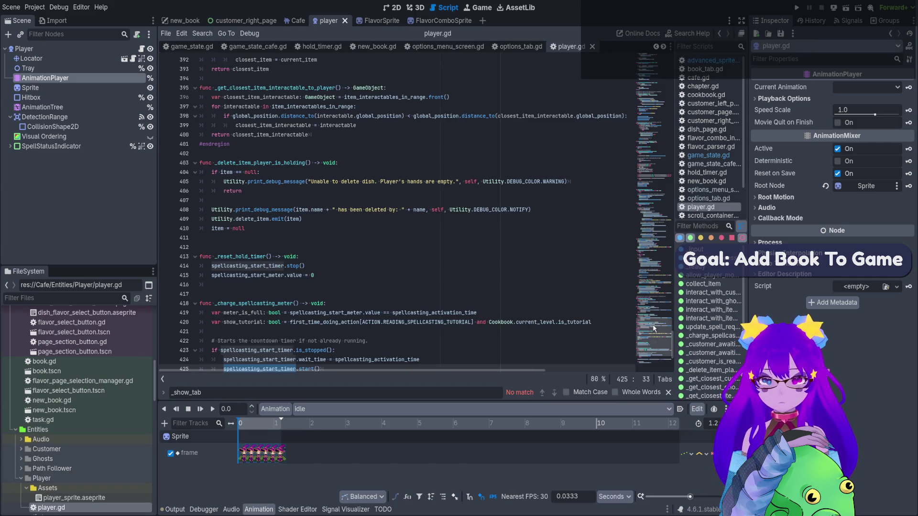
Browse player.gd's state enum around READING_SPELLCASTING_TUTORIAL.
scroll(642, 354, down, 4)
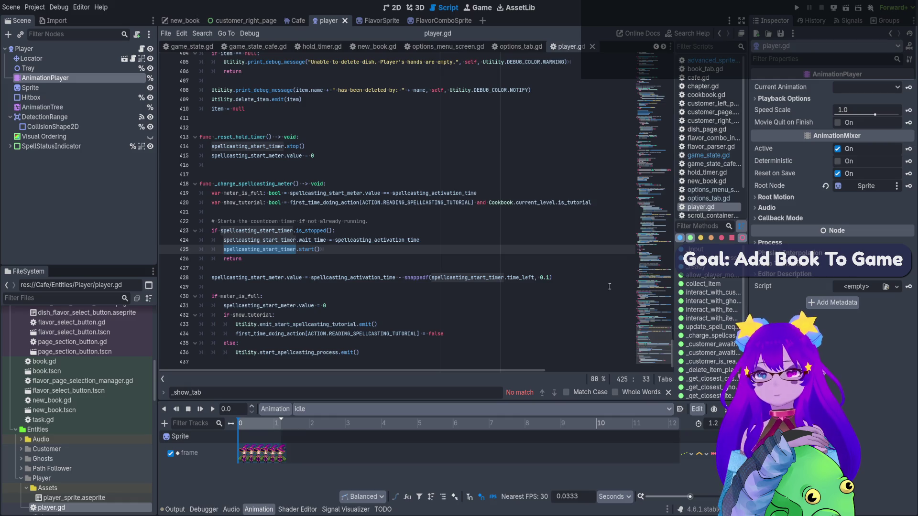
click(656, 87)
scroll(652, 96, up, 20)
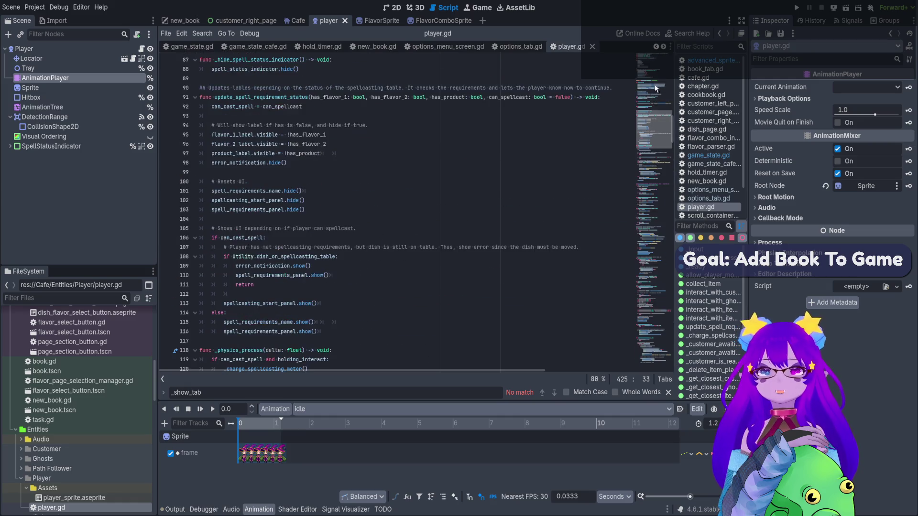
scroll(651, 86, down, 2)
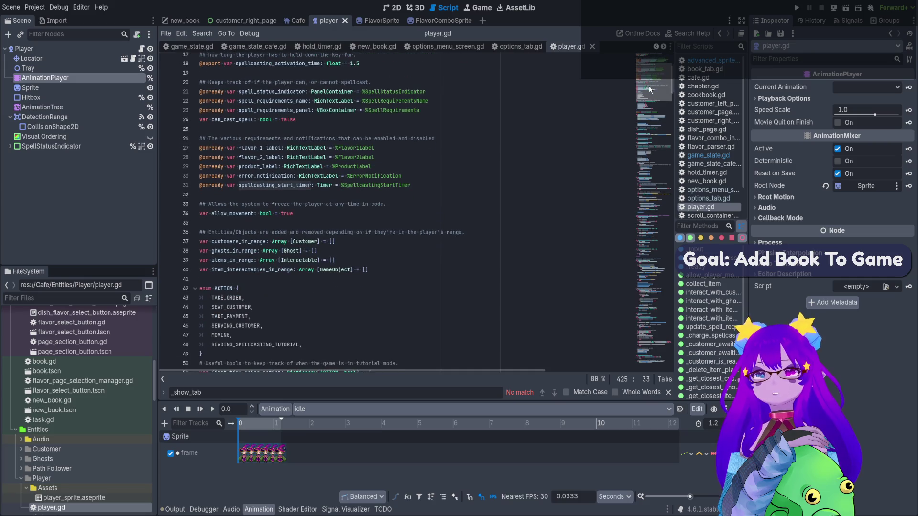
click(322, 345)
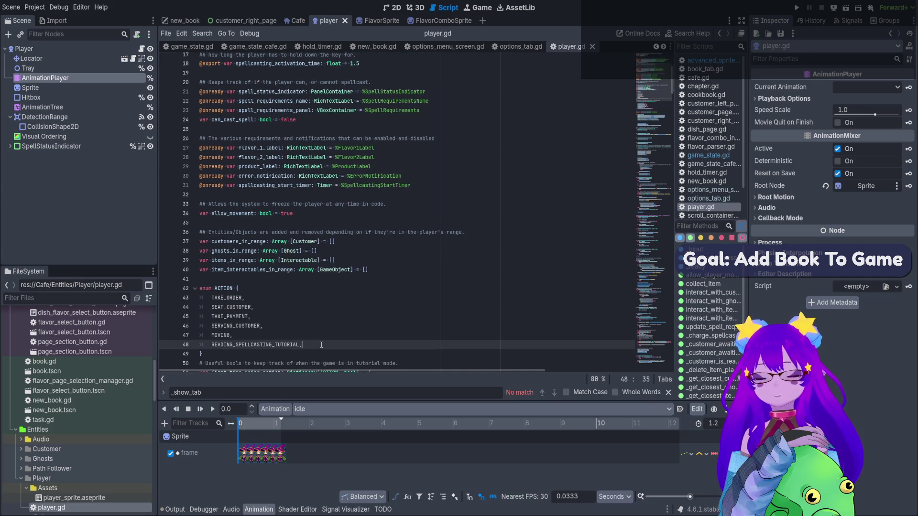
Search for TAKE_ORDER and step through its matches to _customer_awaiting_waiter's order-taking code.
double_click(239, 298)
key(ctrl+f)
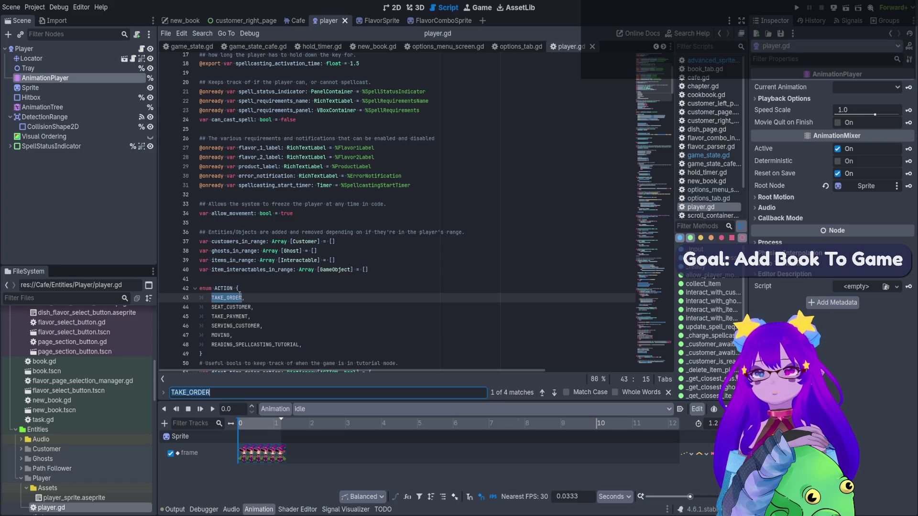
click(553, 395)
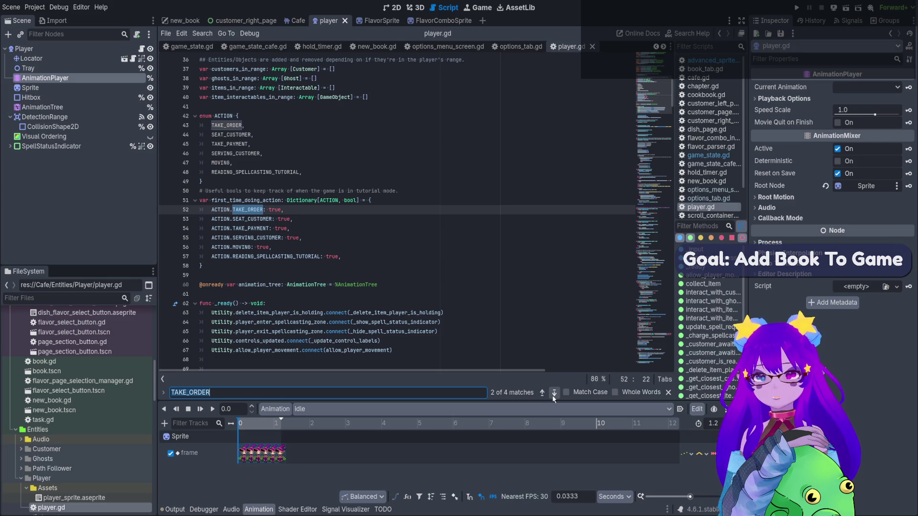
click(554, 393)
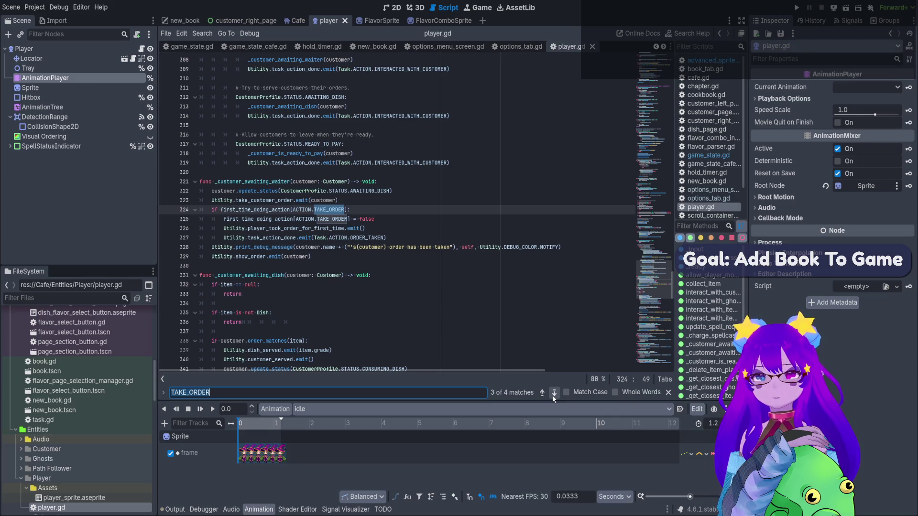
click(277, 181)
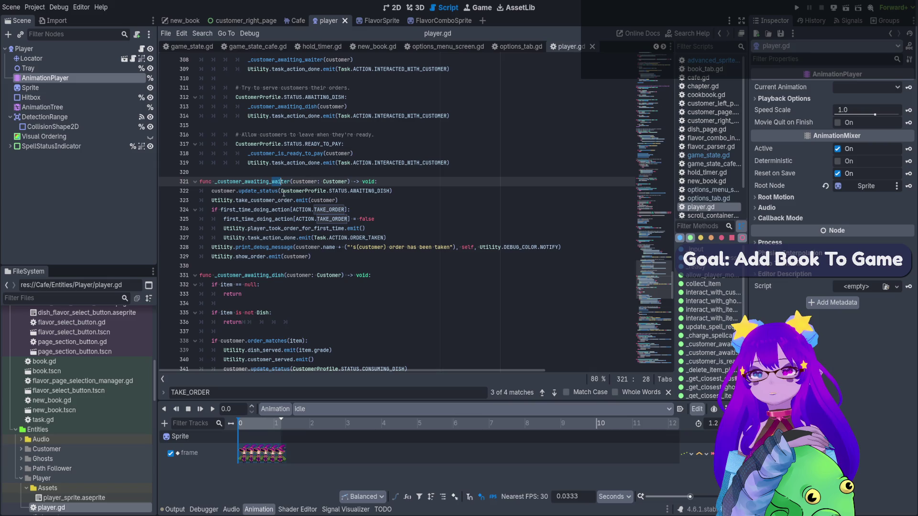
click(276, 200)
drag(265, 238, 296, 247)
click(296, 247)
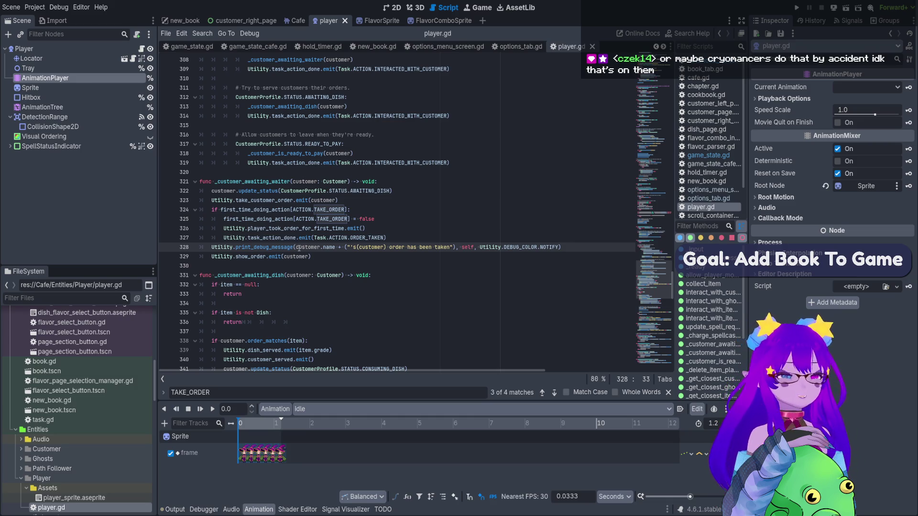
Add a new line 329 reading 'animation' after the order-taken debug message.
click(573, 248)
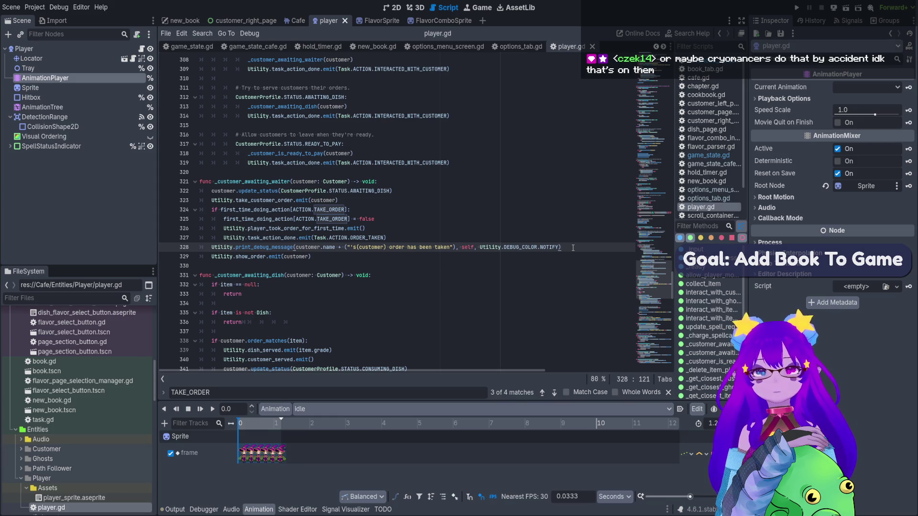
key(Return)
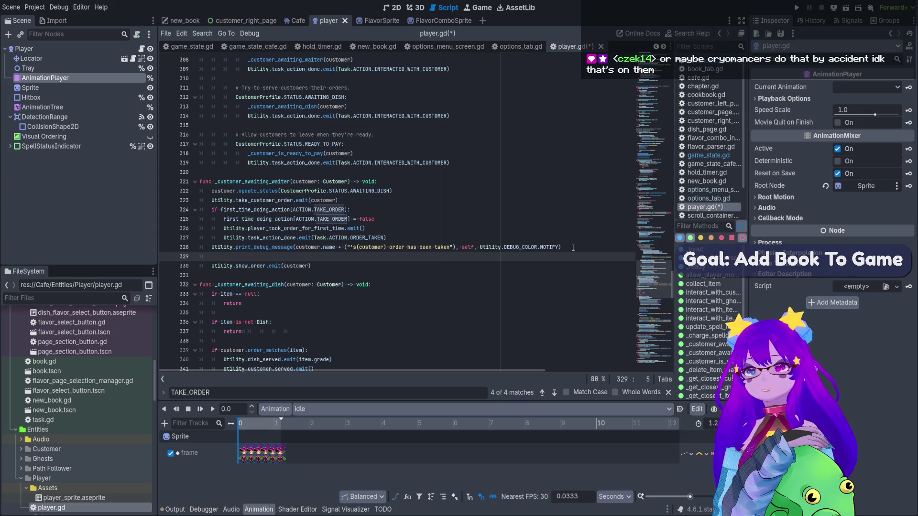
text(a)
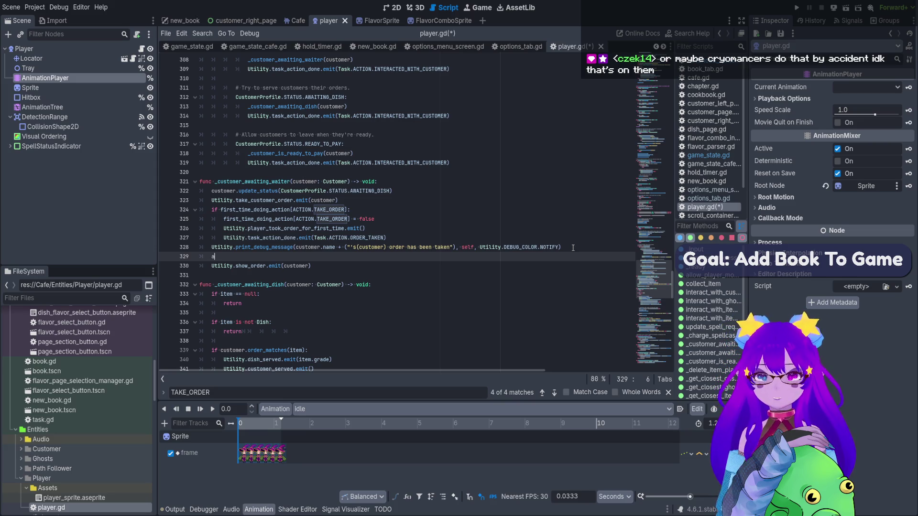
text(n)
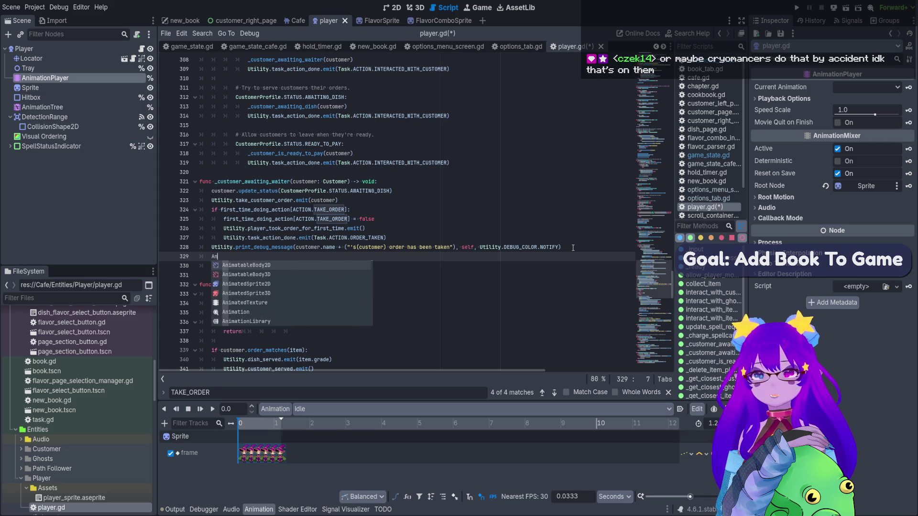
key(BackSpace)
key(BackSpace)
text(anim)
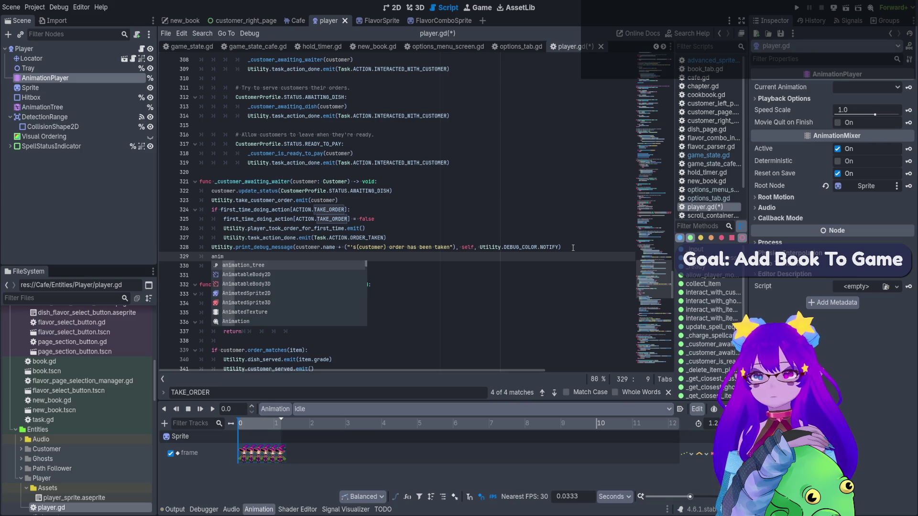
text(ation)
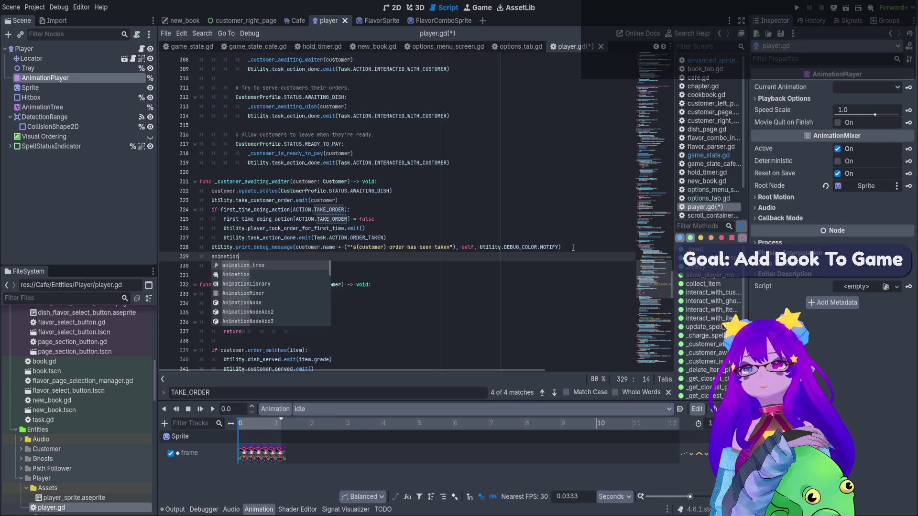
Scroll to the top of player.gd to review the declared variable names.
drag(654, 306, 656, 87)
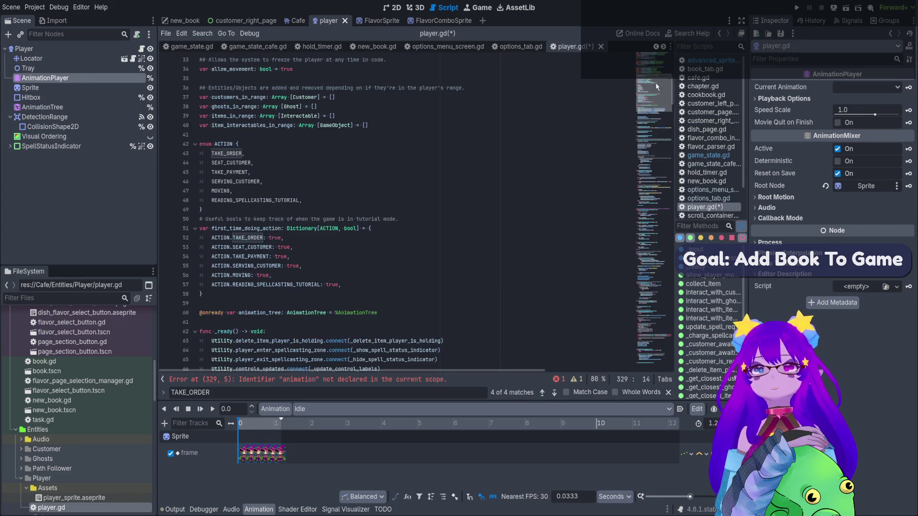
scroll(280, 241, down, 6)
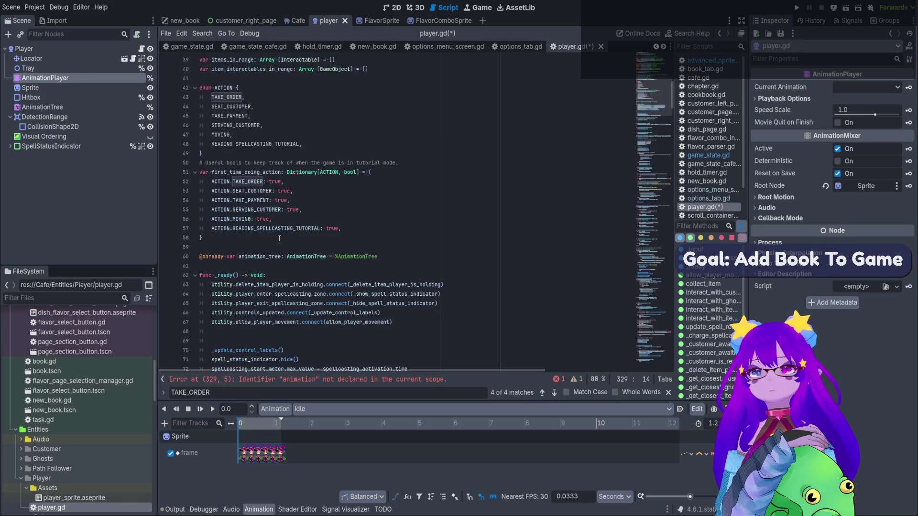
scroll(279, 241, down, 5)
scroll(282, 237, up, 8)
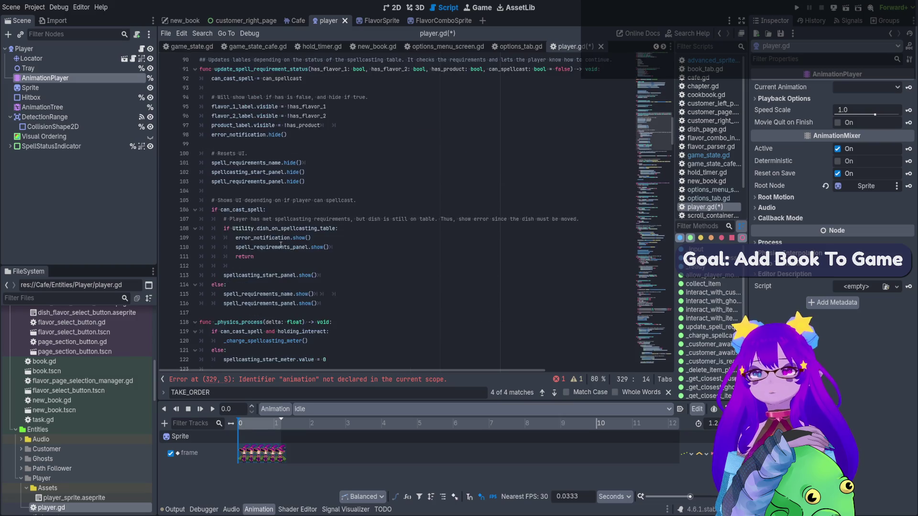
scroll(282, 236, up, 12)
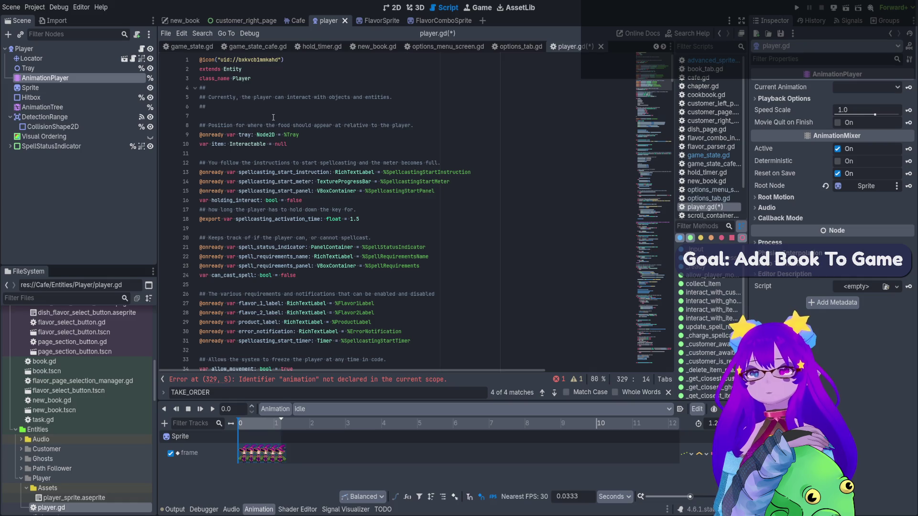
scroll(274, 138, down, 2)
scroll(274, 163, down, 3)
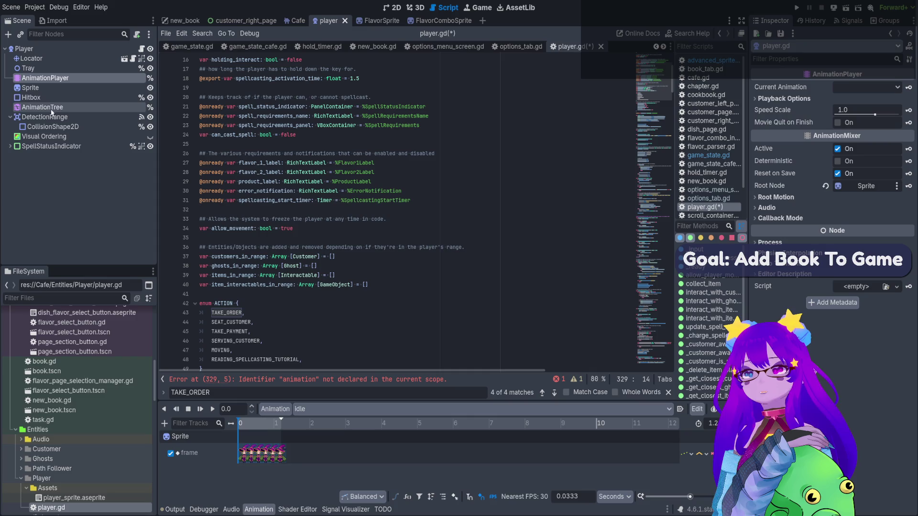
mouse_move(62, 78)
mouse_down()
mouse_move(144, 91)
mouse_move(252, 211)
mouse_up()
click(437, 206)
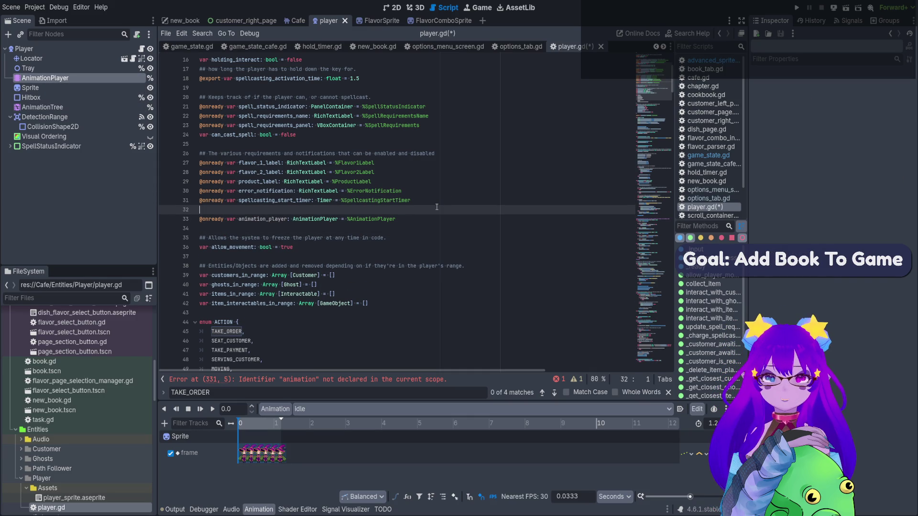
double_click(305, 219)
key(ctrl+f)
click(554, 394)
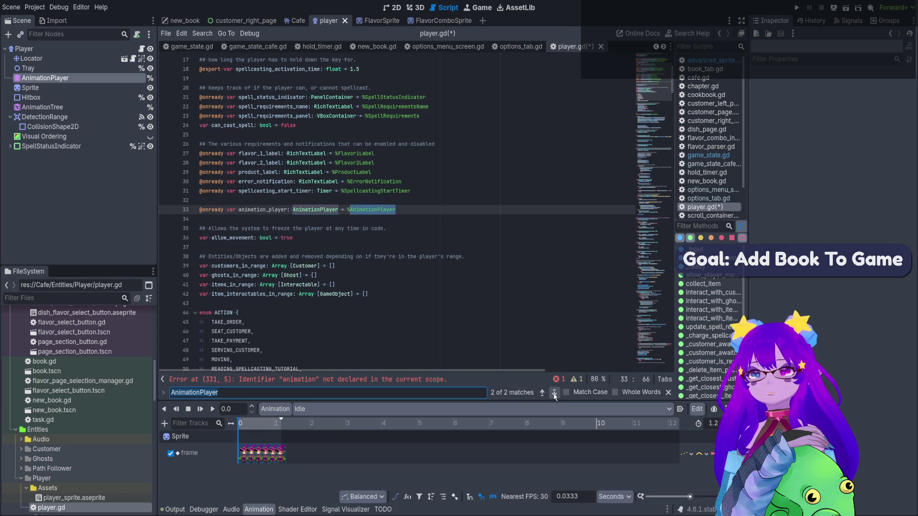
click(554, 395)
click(554, 395)
double_click(287, 211)
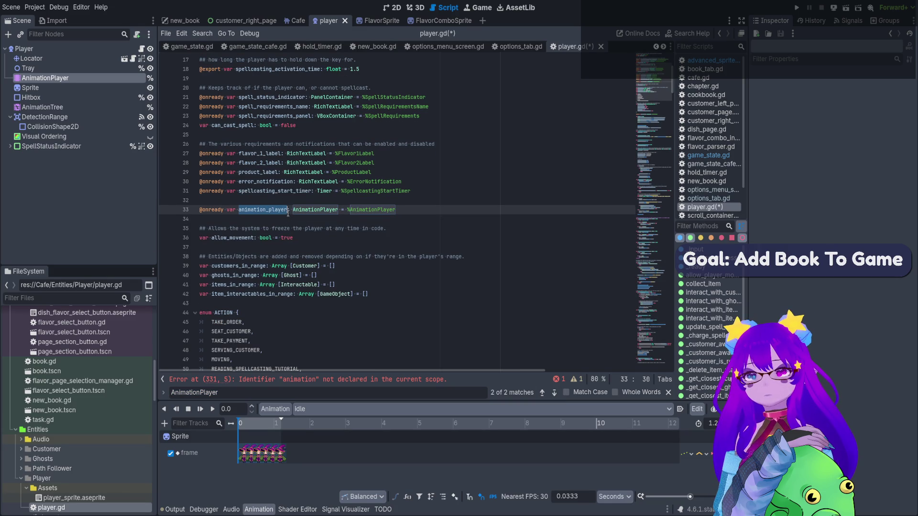
mouse_move(663, 154)
mouse_down()
mouse_move(648, 308)
mouse_move(647, 299)
mouse_up()
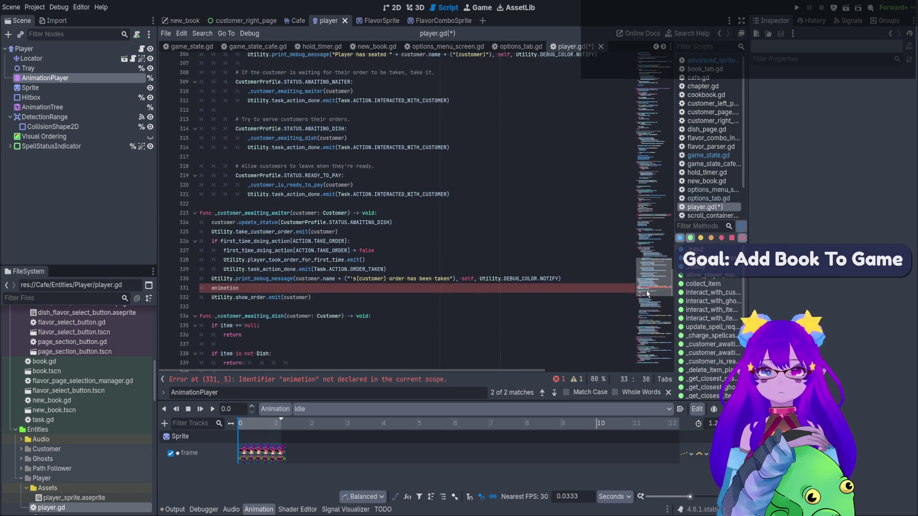
Complete line 331 as animation_player.play("taking_notes"), choosing the animation name from autocomplete.
click(255, 288)
text(_player.)
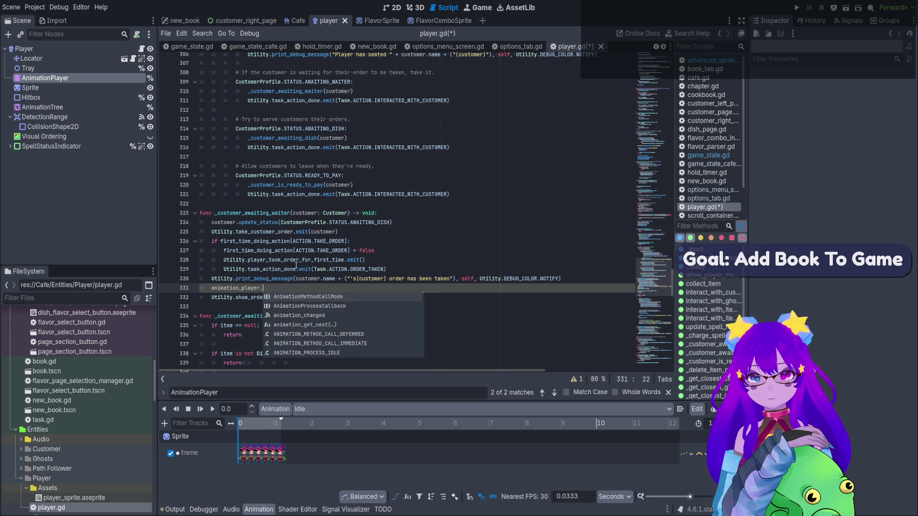
text(play)
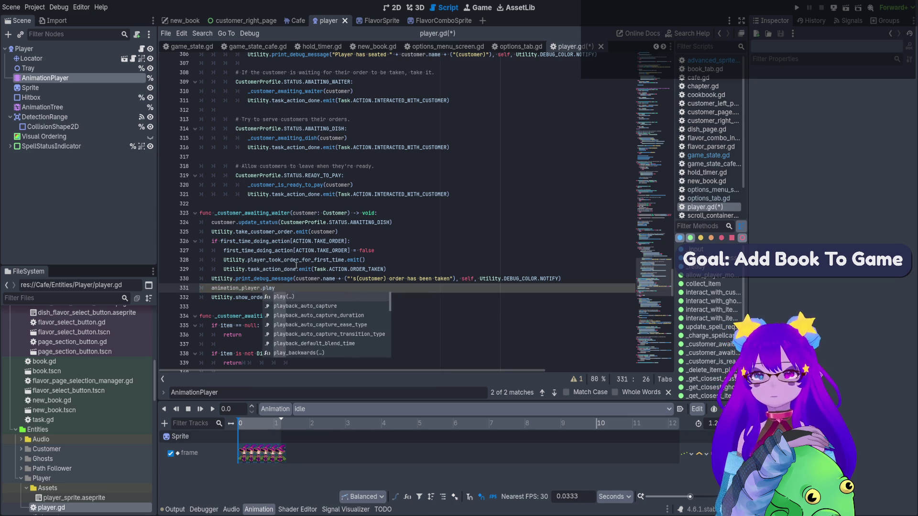
key(Return)
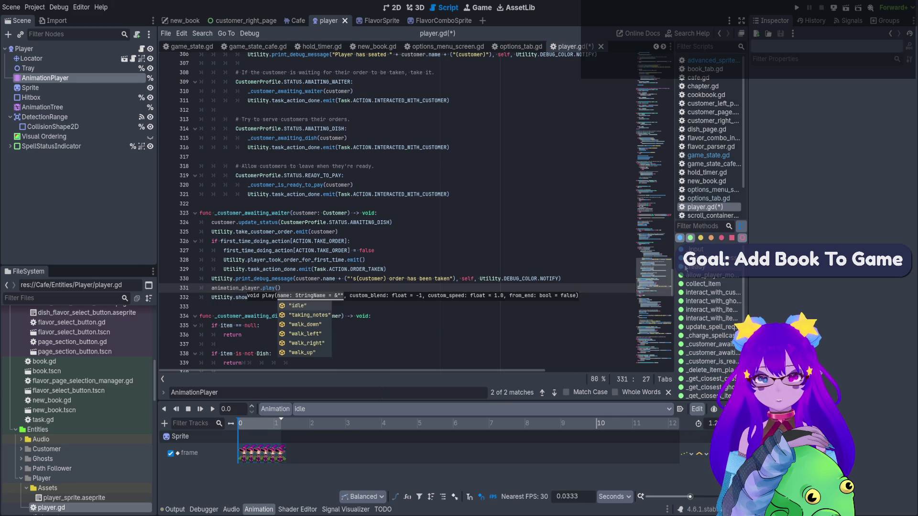
mouse_move(666, 275)
mouse_down()
mouse_move(650, 67)
mouse_move(630, 312)
mouse_move(627, 211)
mouse_move(630, 351)
mouse_up()
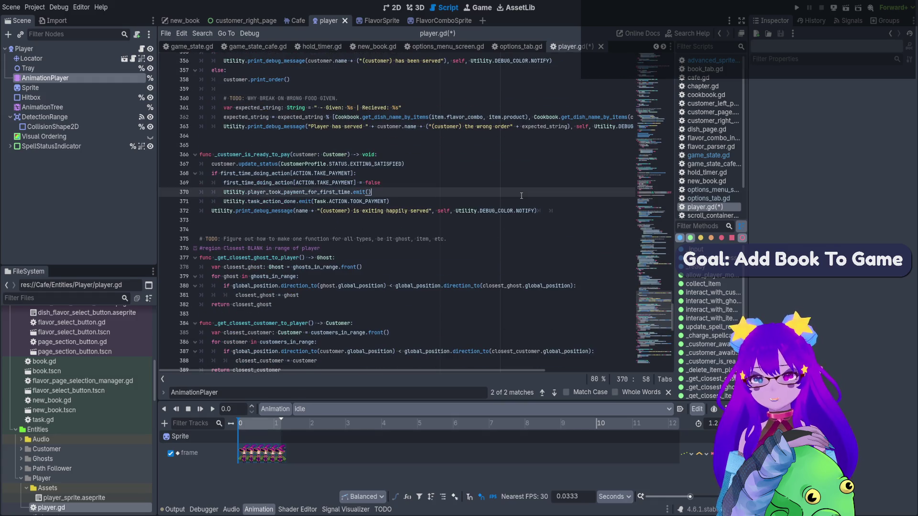
key(BackSpace)
key(BackSpace)
key(BackSpace)
text(.play()
scroll(382, 176, up, 4)
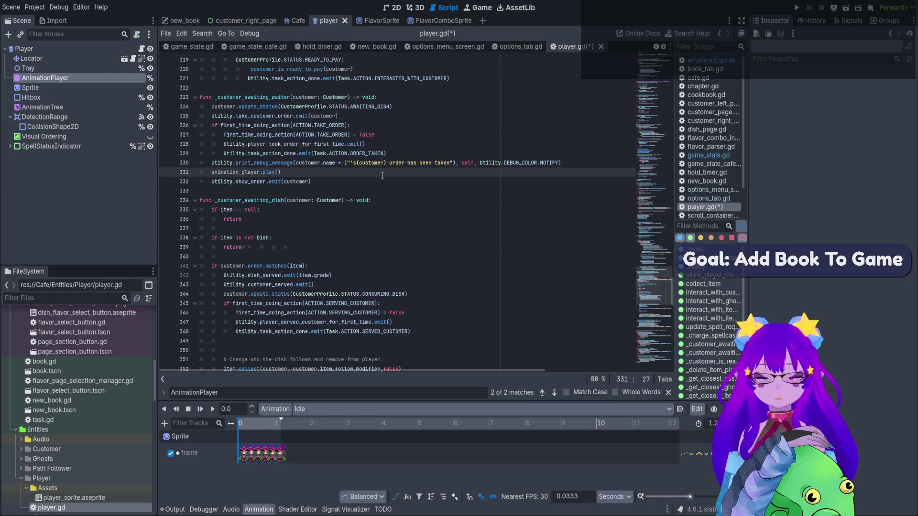
text(")
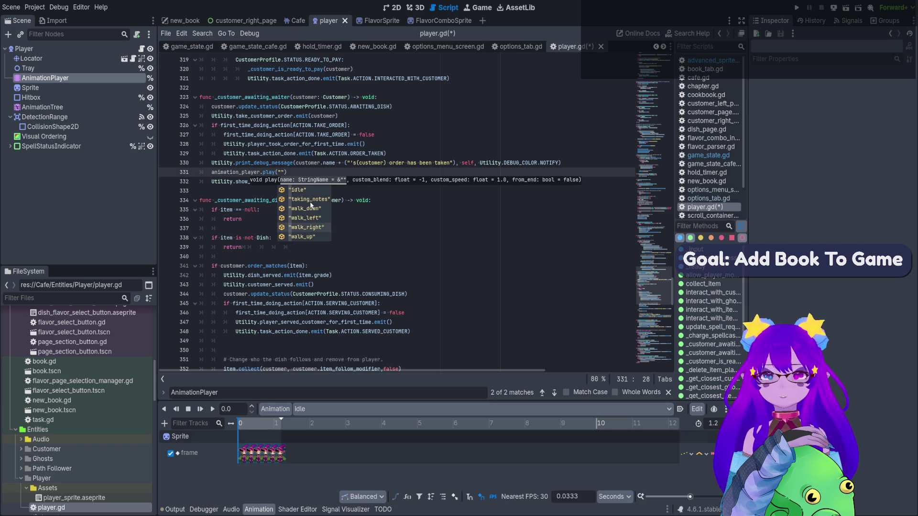
double_click(310, 200)
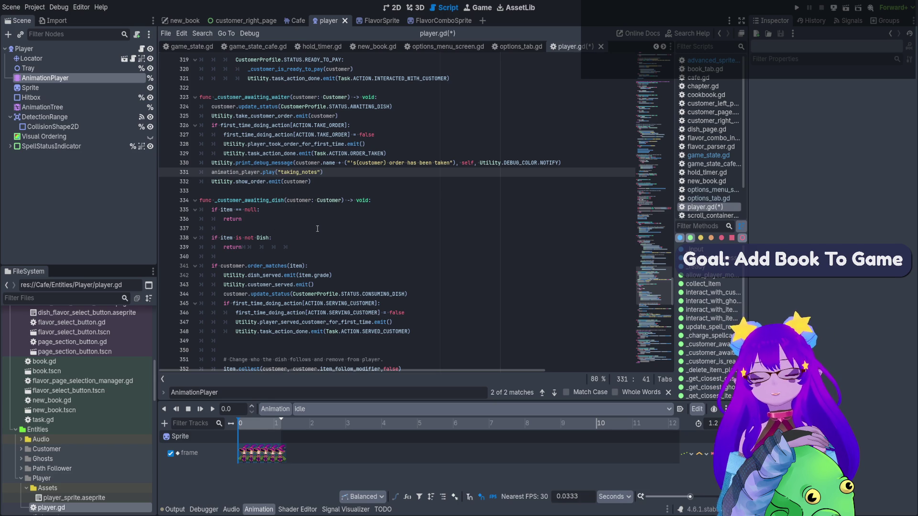
Connect the AnimationPlayer's animation_finished signal to a new handler function.
click(116, 85)
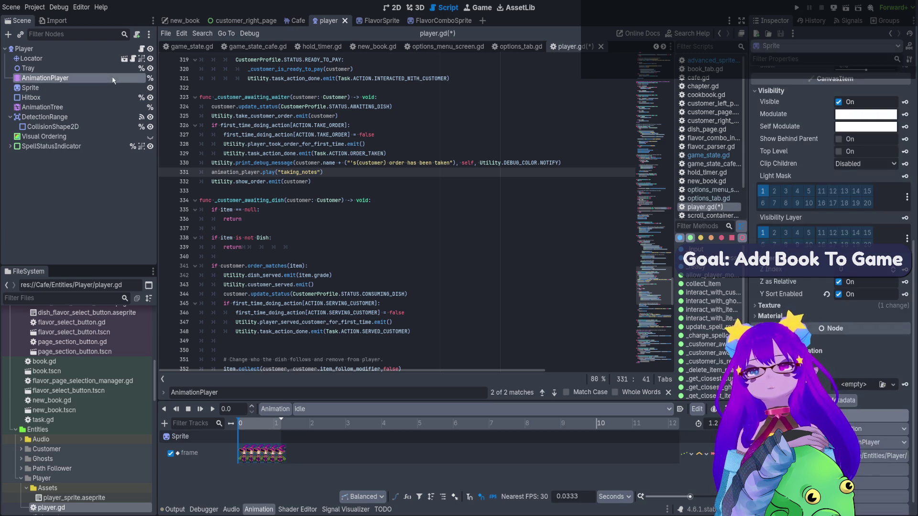
click(114, 79)
click(846, 22)
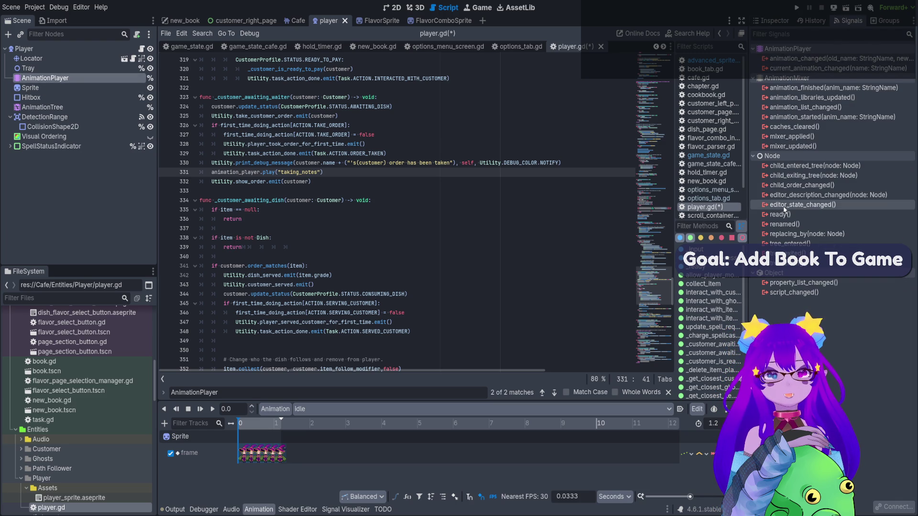
click(845, 89)
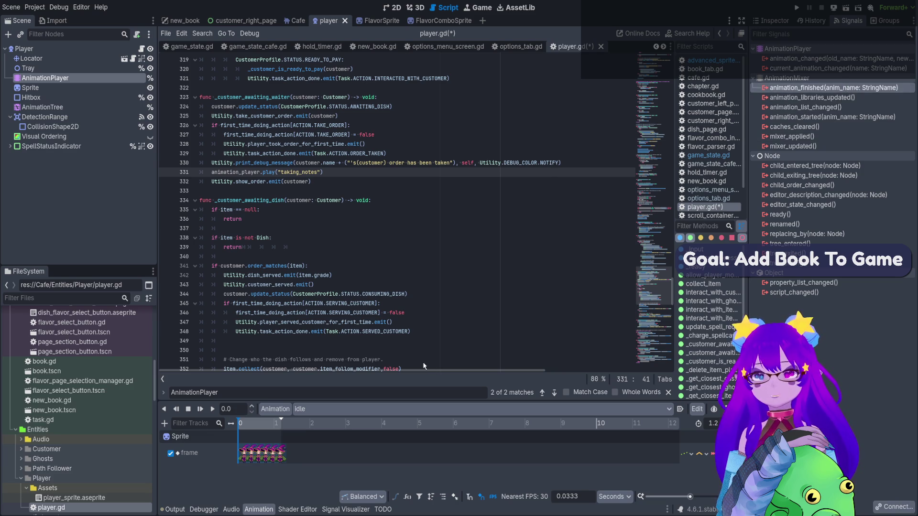
key(Return)
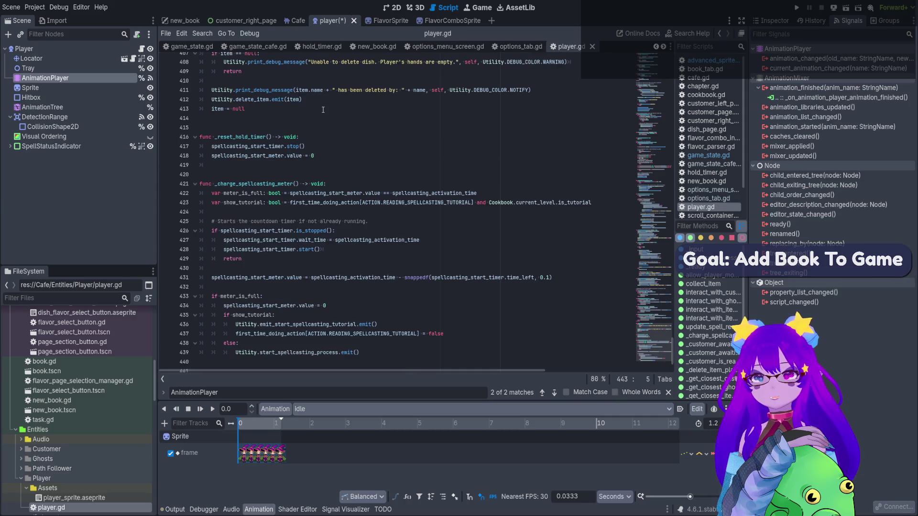
Check the generated handler stub, then return to the animation_player declaration.
drag(314, 352, 212, 352)
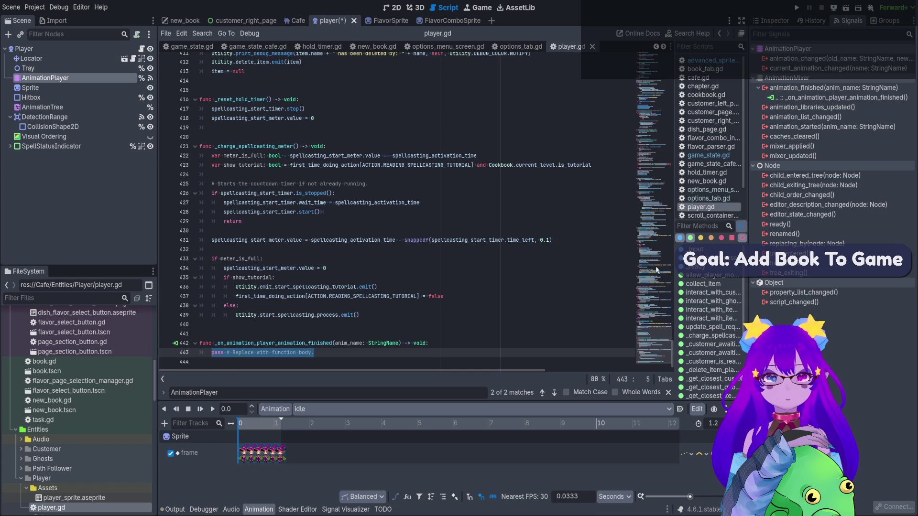
scroll(657, 297, up, 4)
drag(657, 297, 649, 67)
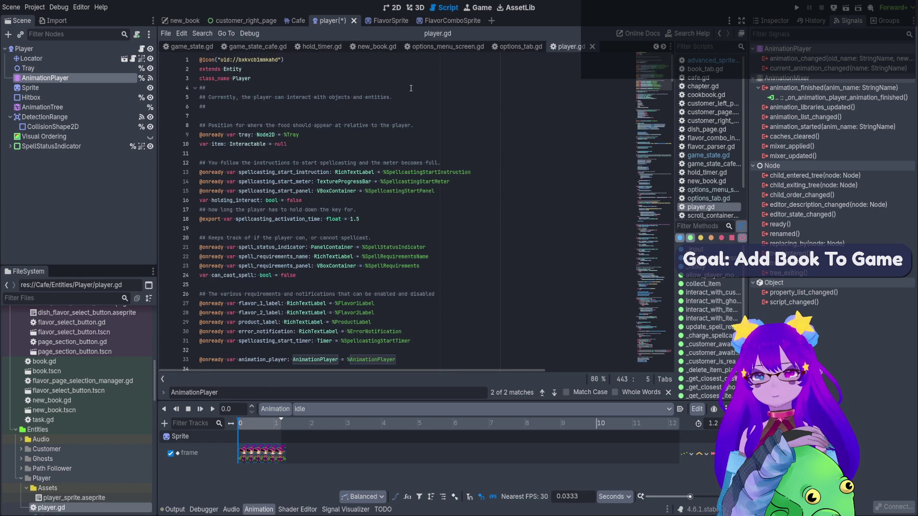
scroll(408, 115, down, 5)
scroll(396, 129, down, 1)
click(293, 173)
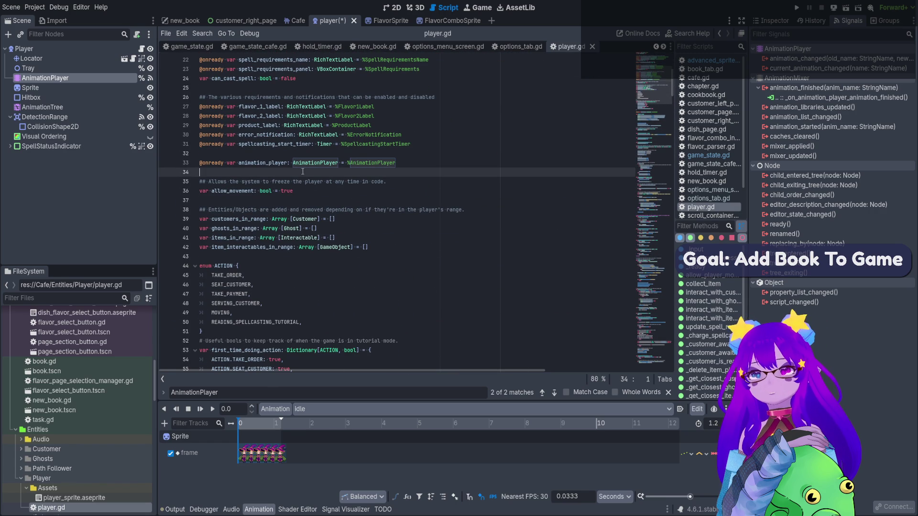
Declare const TAKING_NOTES_ANIMATION: String = "taking_notes" on line 34 and save player.gd.
key(Return)
key(Up)
text(con)
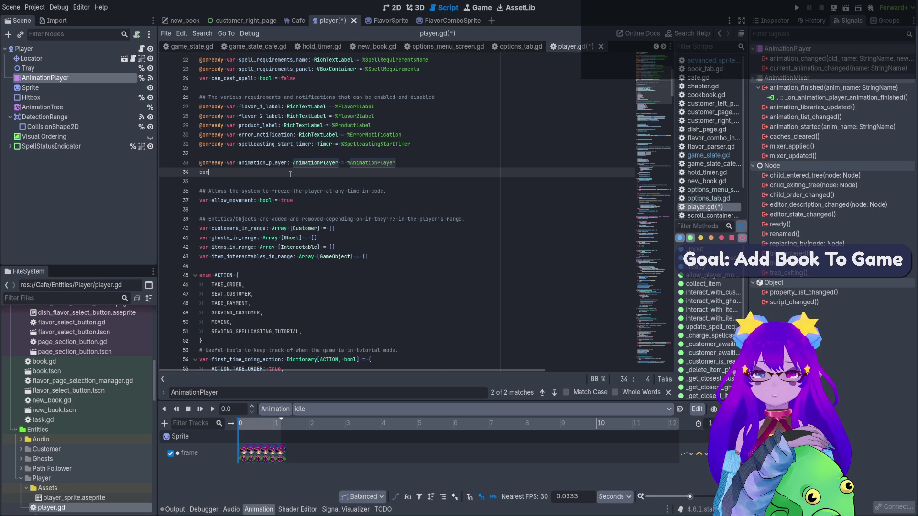
text(st TAKING_NO)
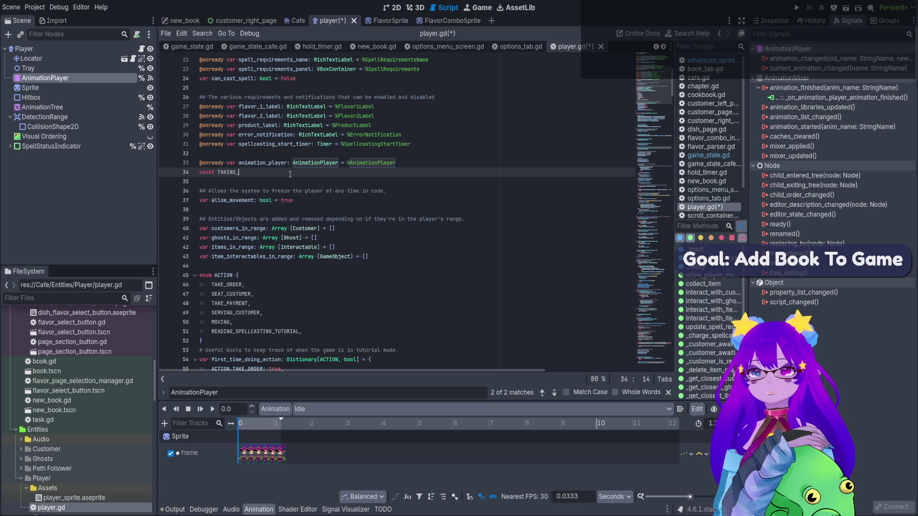
text(TES_A)
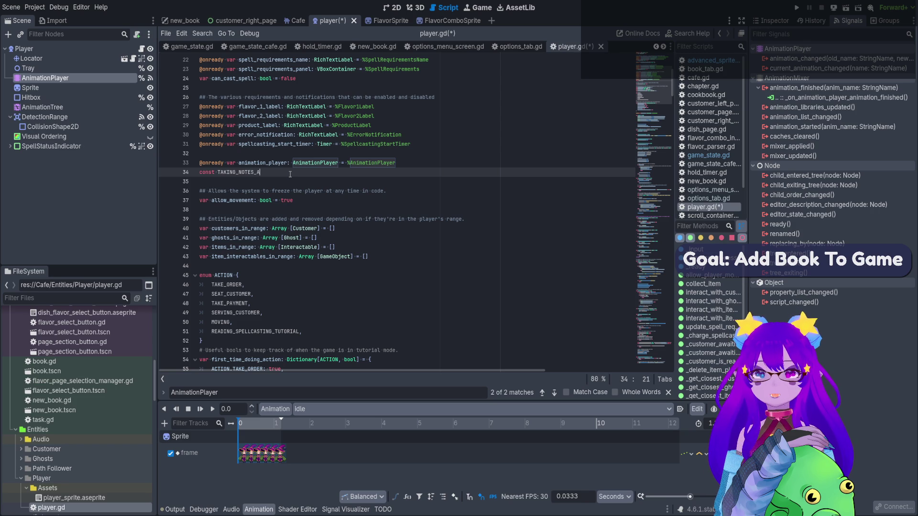
text(NIMATION: String: "taking)
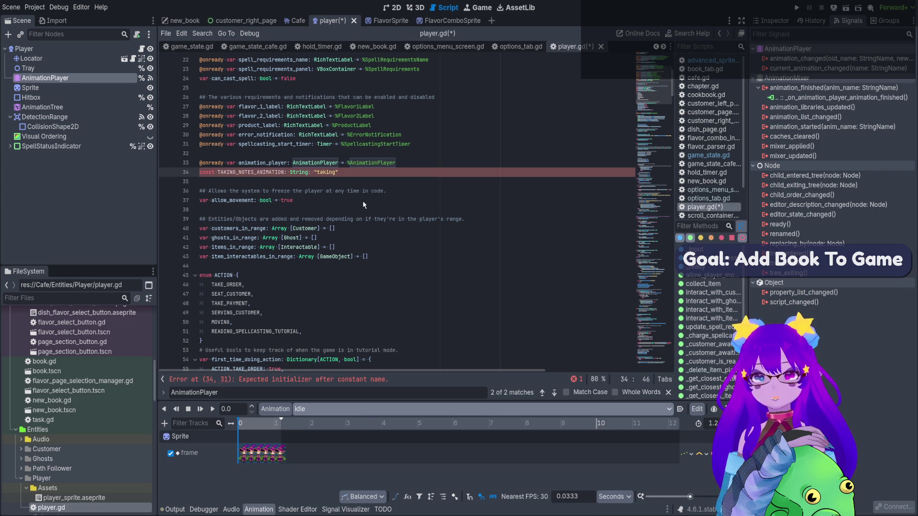
text(_notes)
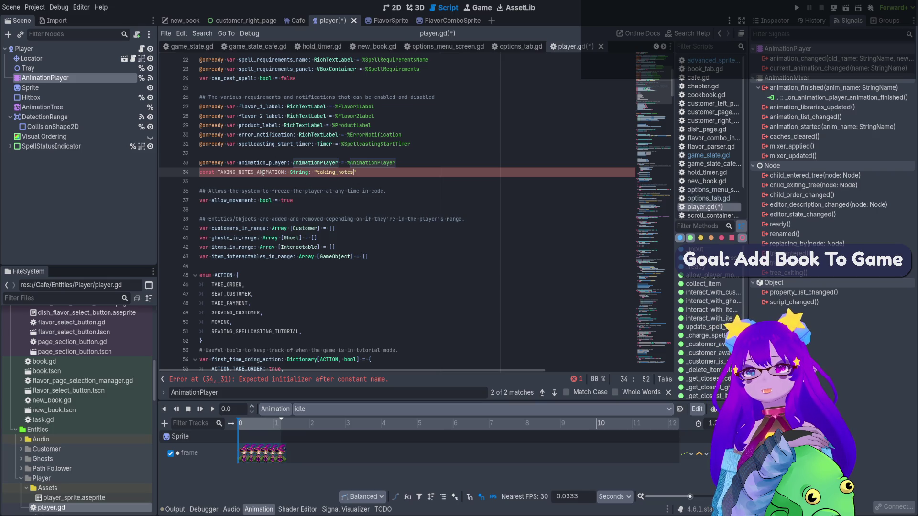
click(314, 173)
key(BackSpace)
key(BackSpace)
text(=)
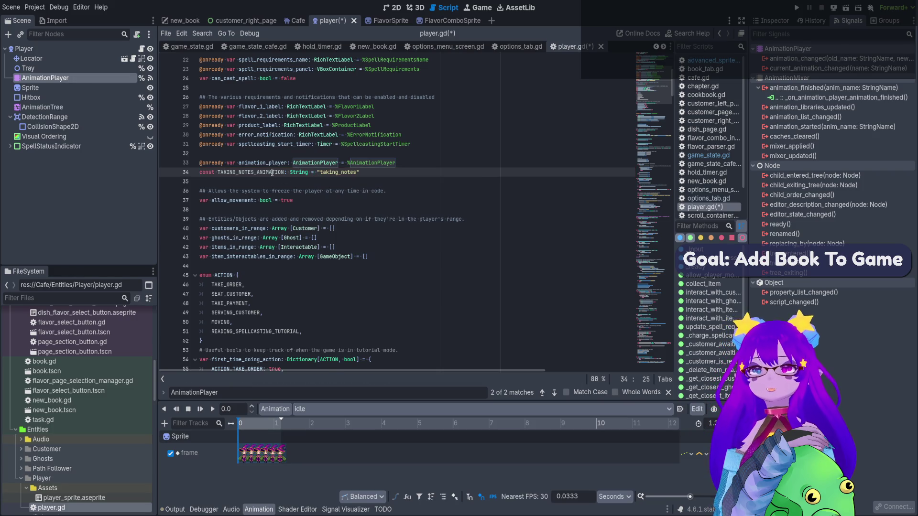
double_click(250, 172)
key(ctrl+s)
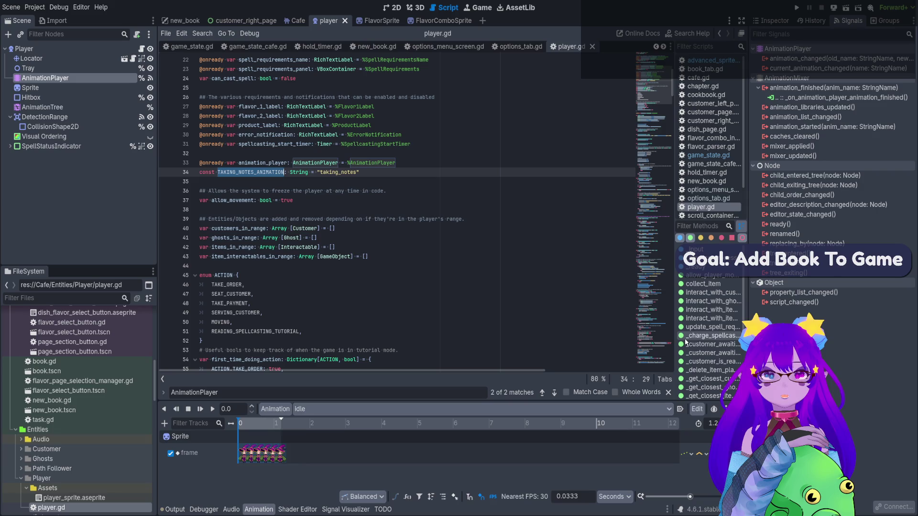
Replace the "taking_notes" literal in line 332's play call with TAKING_NOTES_ANIMATION.
click(712, 292)
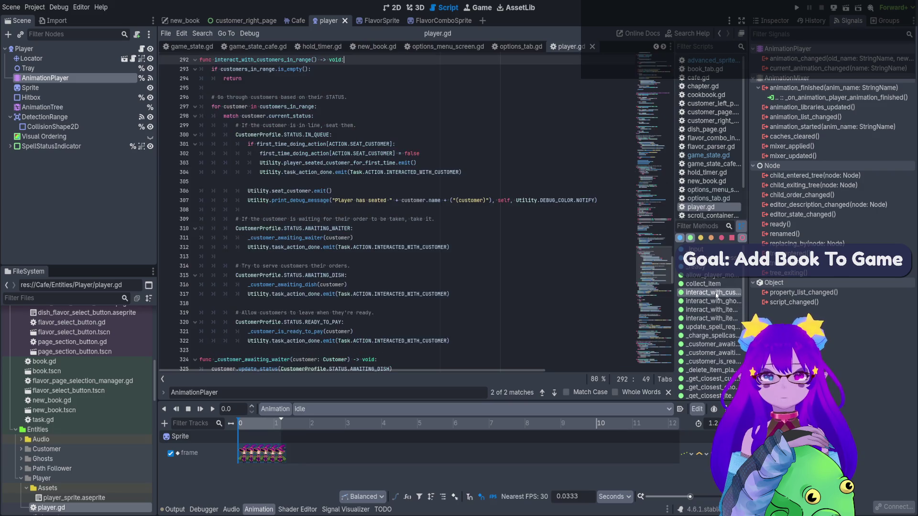
scroll(408, 219, down, 1)
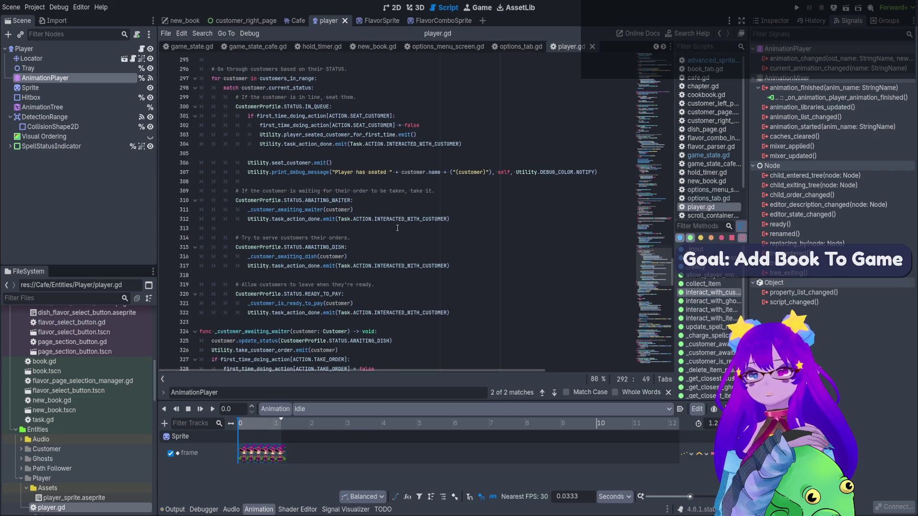
scroll(398, 228, down, 5)
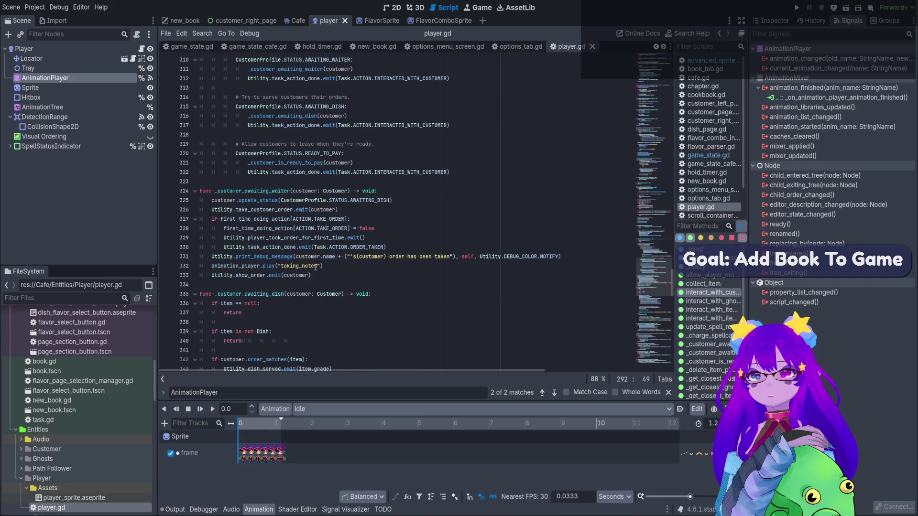
drag(320, 266, 291, 268)
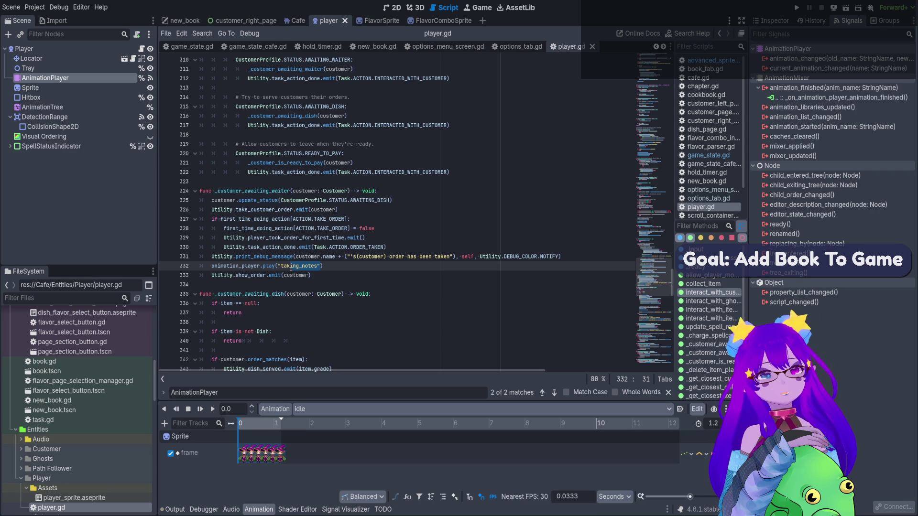
drag(320, 265, 278, 265)
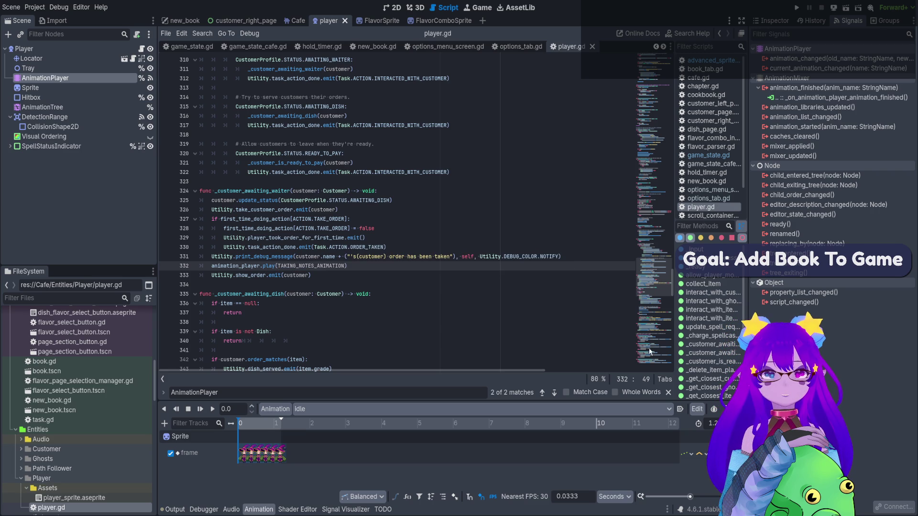
click(652, 363)
scroll(652, 363, down, 9)
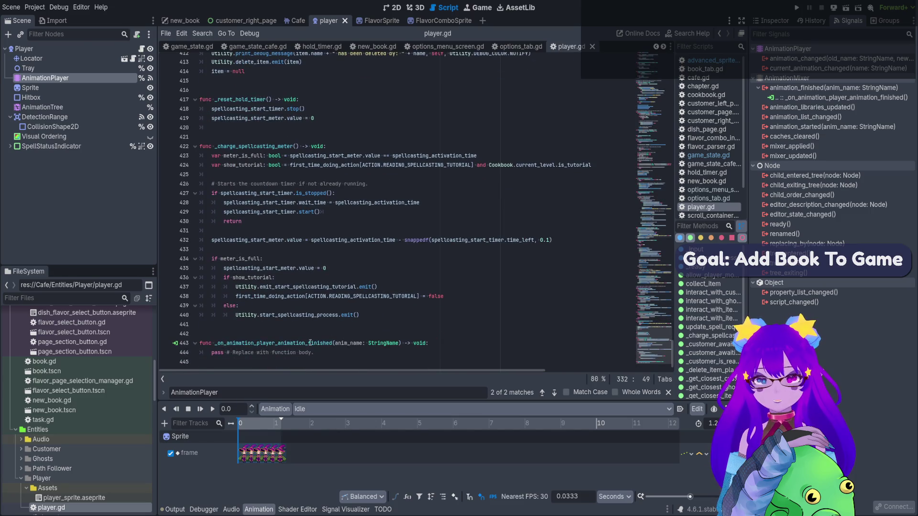
Replace the handler's pass with an early return unless anim_name == TAKING_NOTES_ANIMATION.
drag(340, 353, 210, 352)
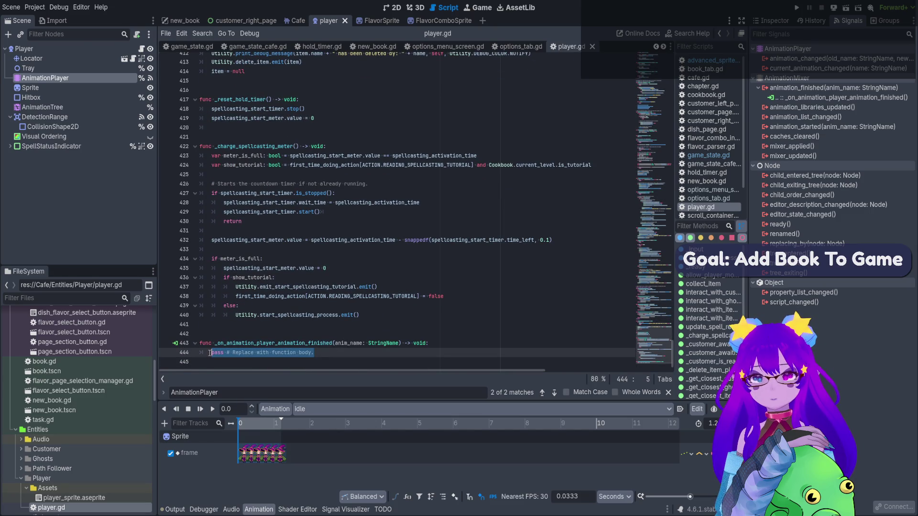
text(if not an)
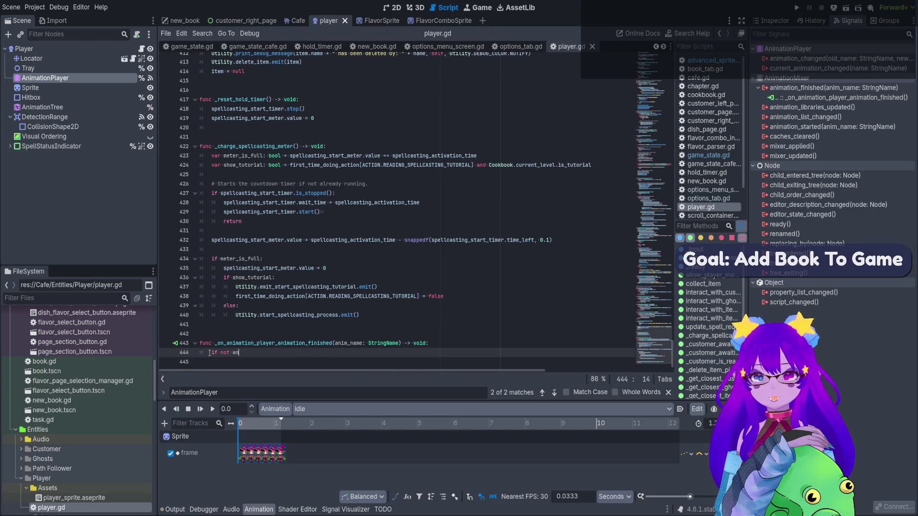
text(im)
key(Down)
key(Return)
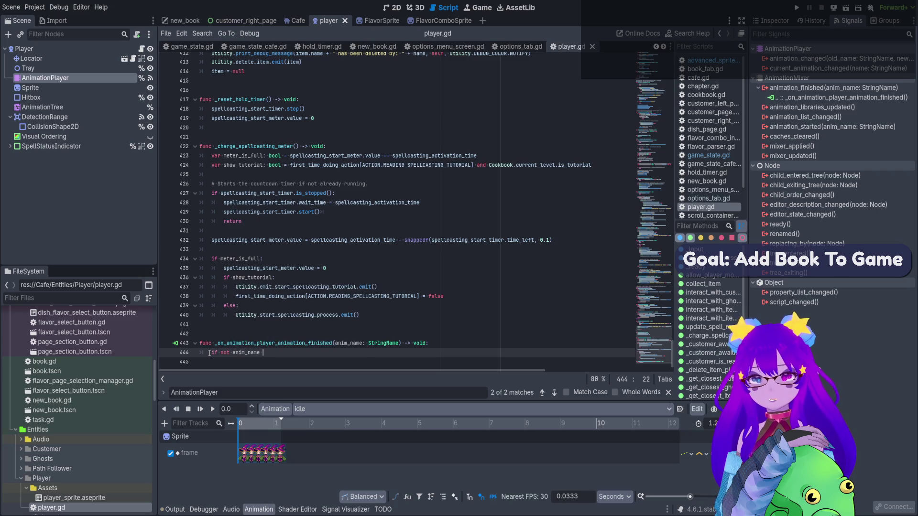
text(== TAKING_NOTES_ANIMATION:)
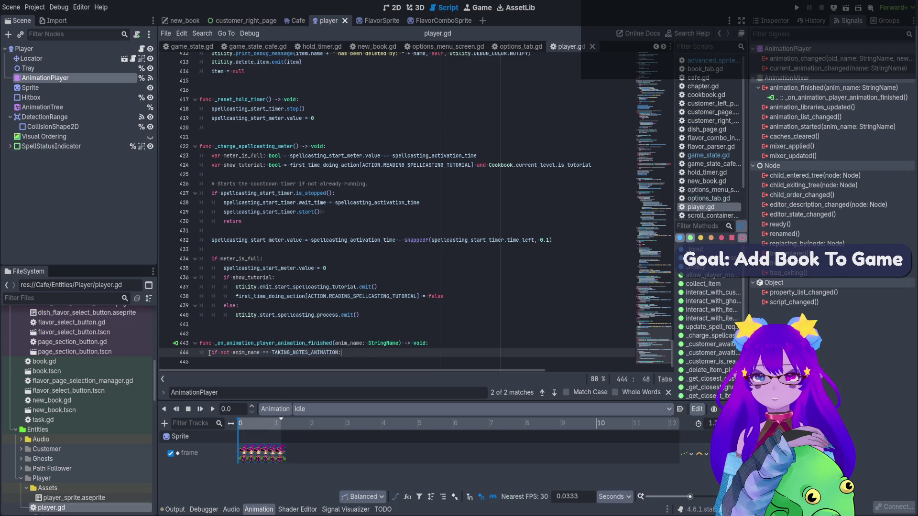
key(Return)
text(return)
key(Return)
key(Return)
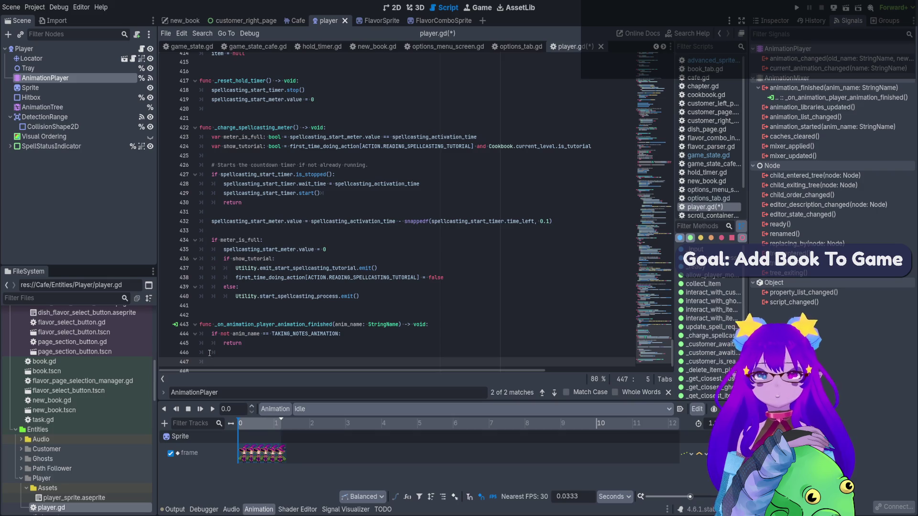
click(43, 107)
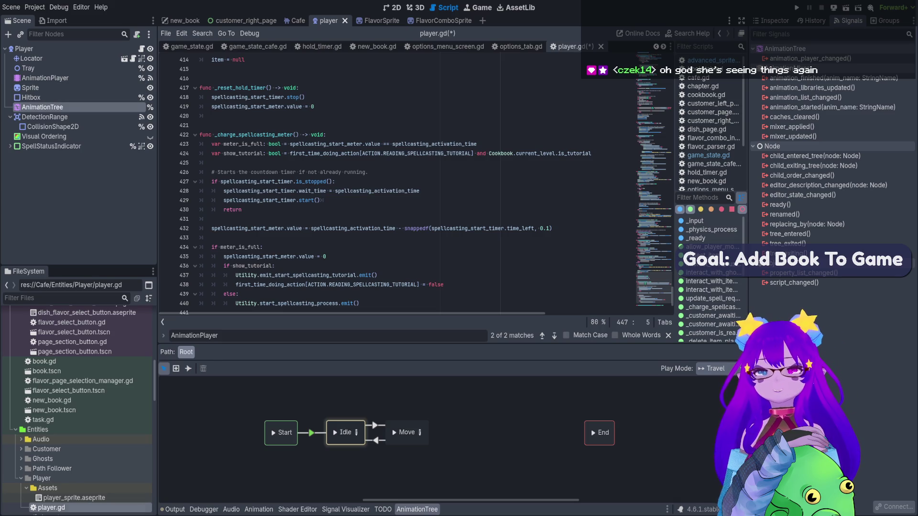
Show the output log and locate the allow_movement variable declaration.
click(174, 509)
scroll(644, 145, up, 20)
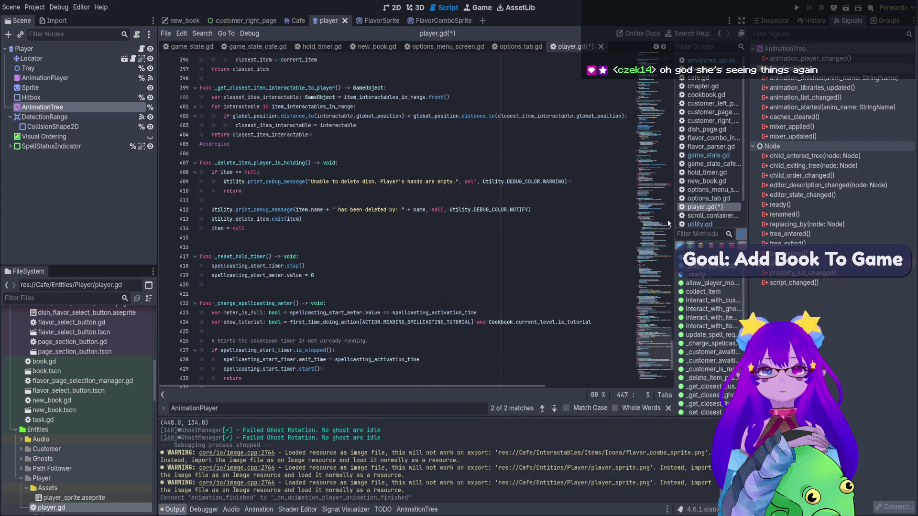
scroll(649, 187, up, 9)
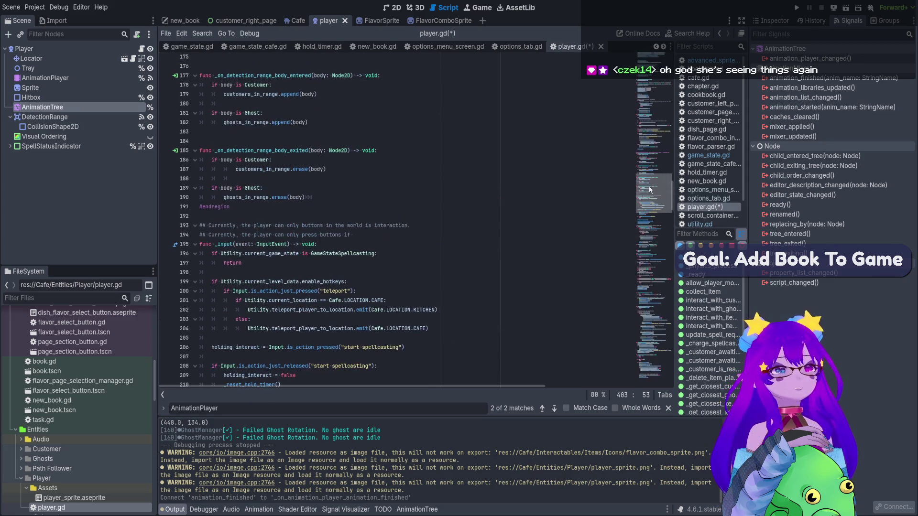
drag(649, 189, 639, 56)
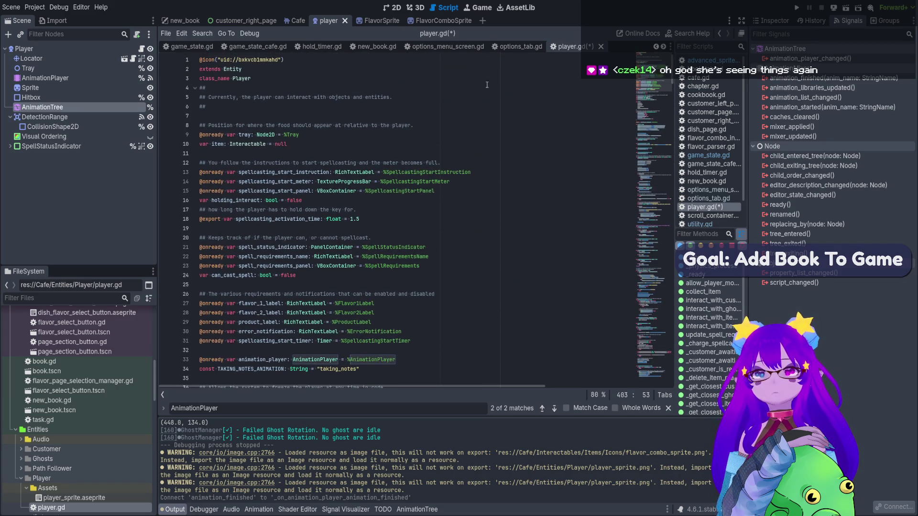
scroll(261, 123, down, 2)
scroll(248, 278, down, 2)
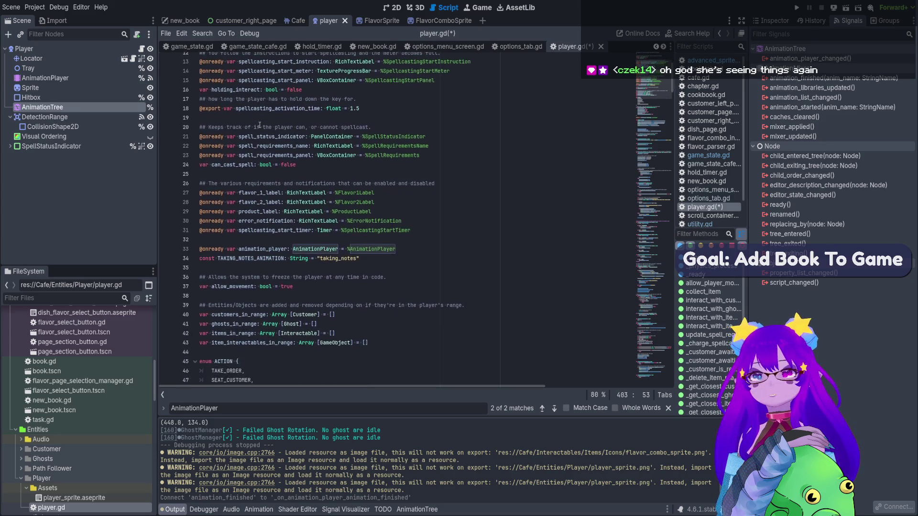
double_click(248, 284)
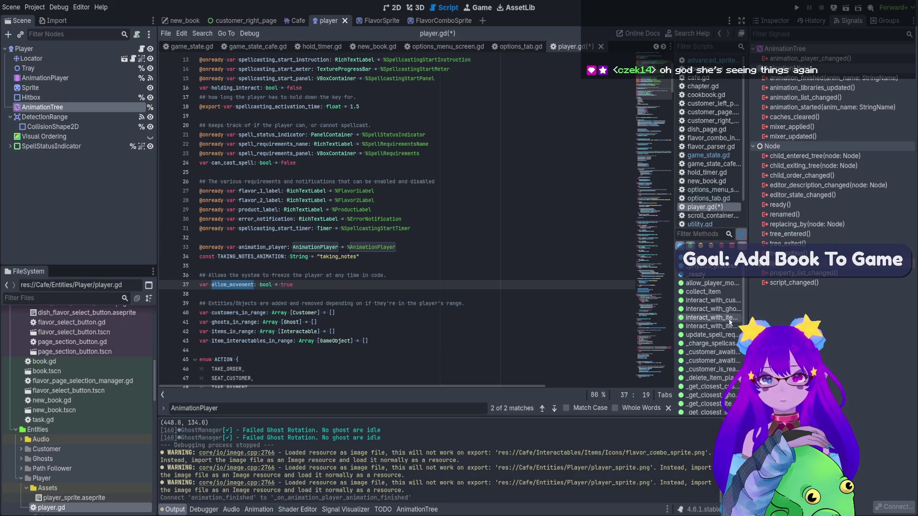
Add 'allow_movement = false' after the taking_notes play call on line 332 and save.
click(729, 302)
scroll(282, 237, down, 6)
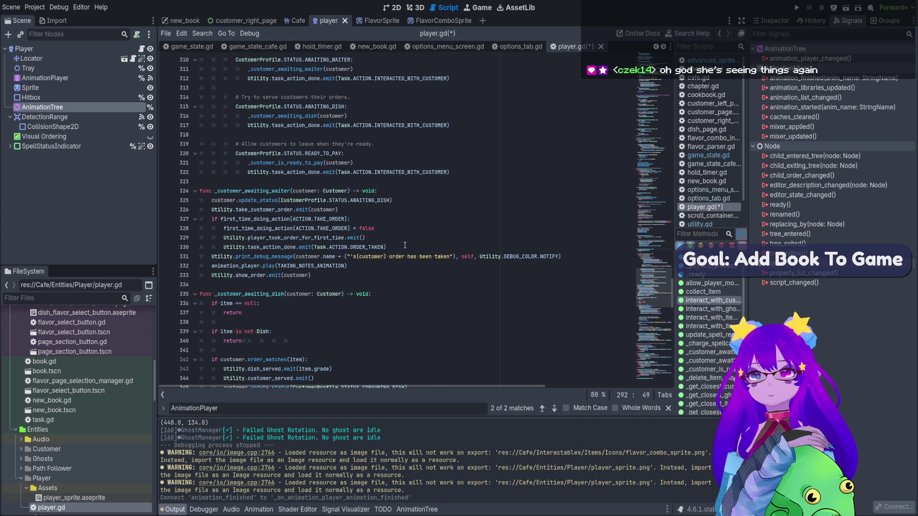
click(397, 262)
key(Return)
text(allow_movement )
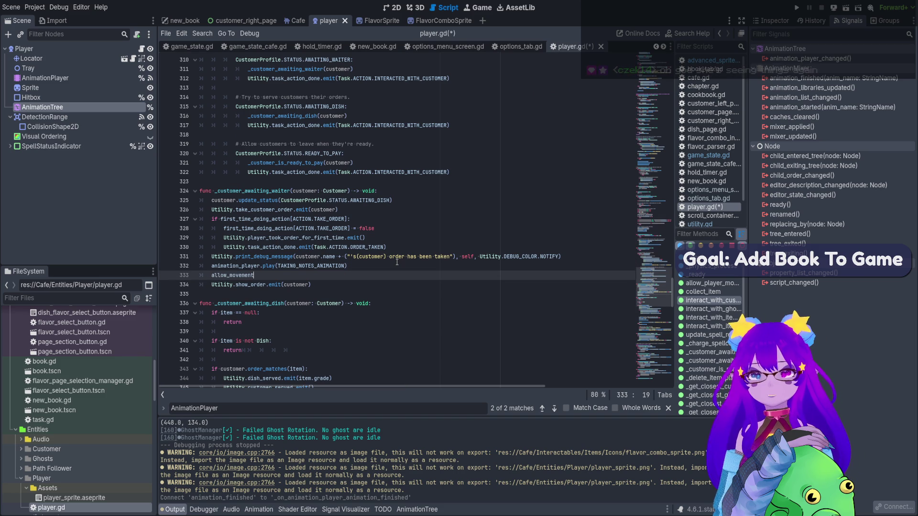
text(= false)
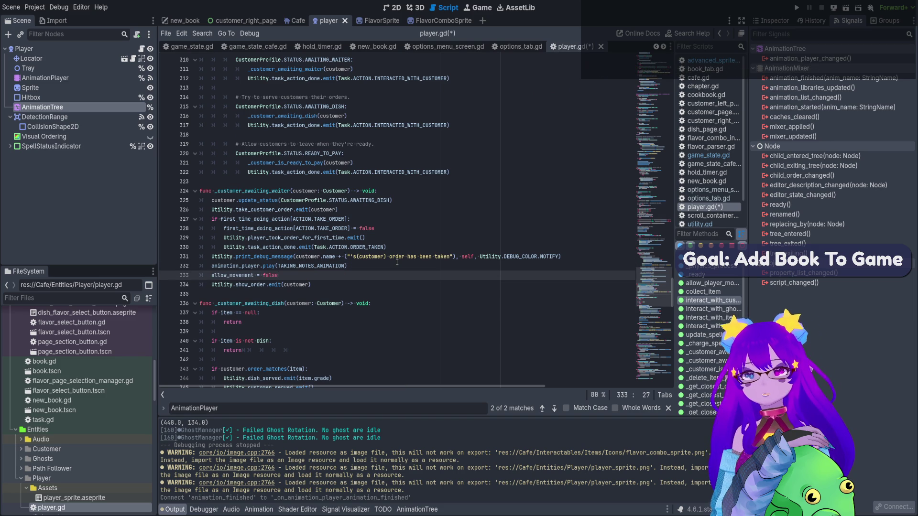
key(ctrl+s)
Replace the handler's return with 'allow_movement = true' and save player.gd.
click(645, 373)
click(262, 359)
click(257, 351)
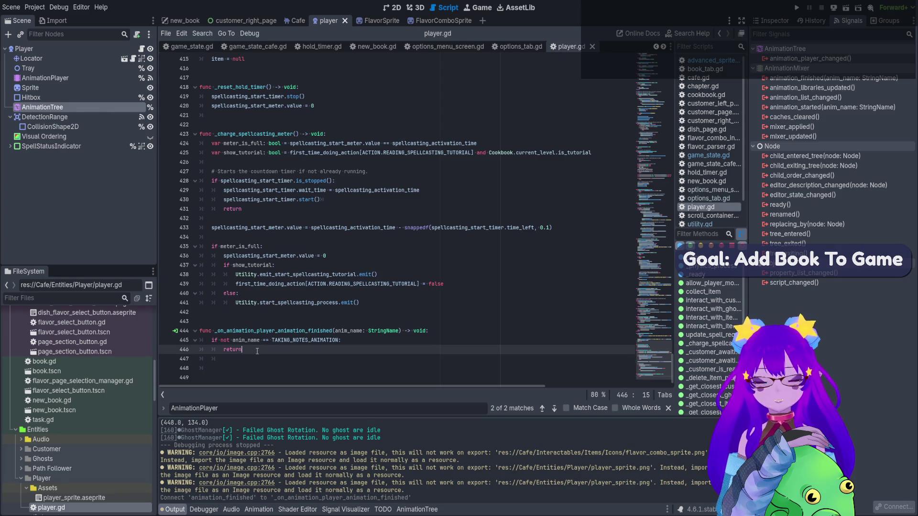
double_click(234, 350)
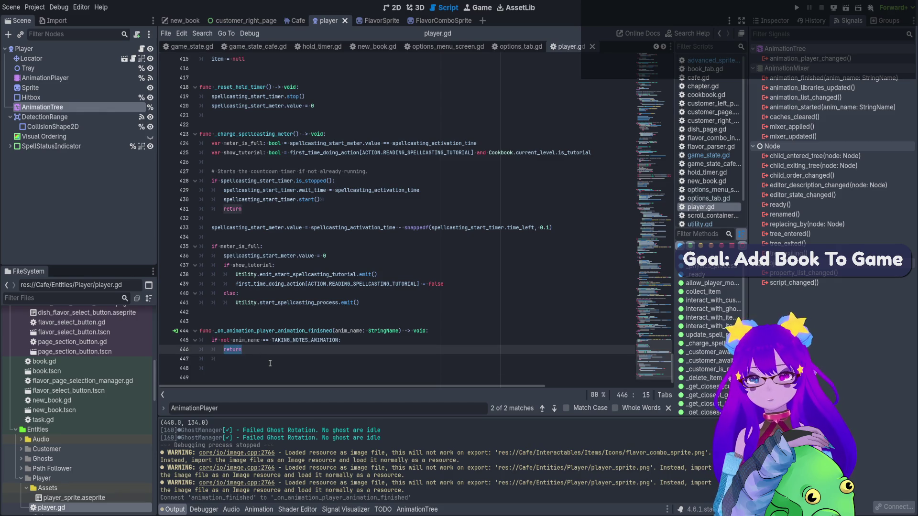
text(allow_movement = true)
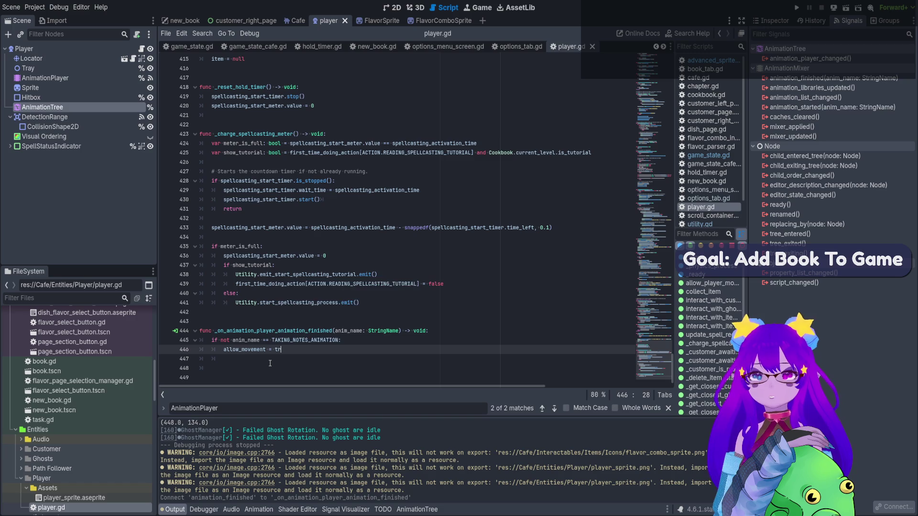
key(ctrl+s)
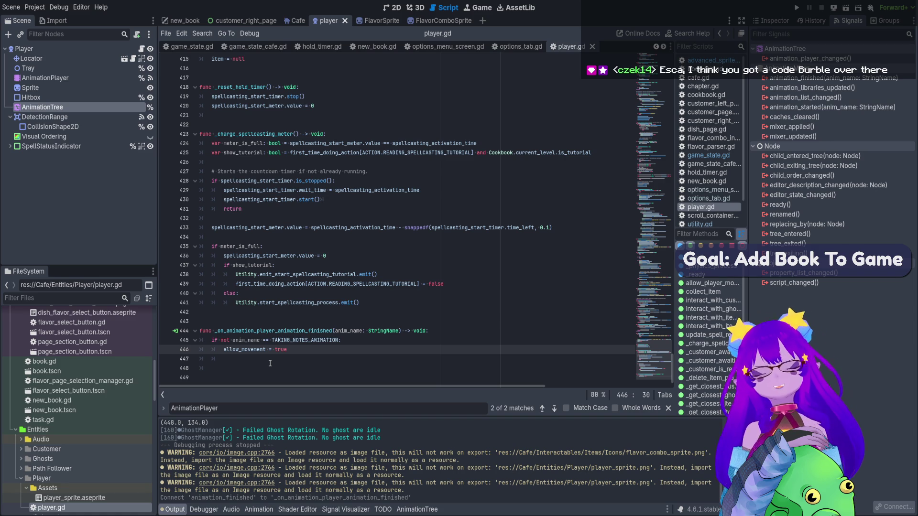
key(ctrl+s)
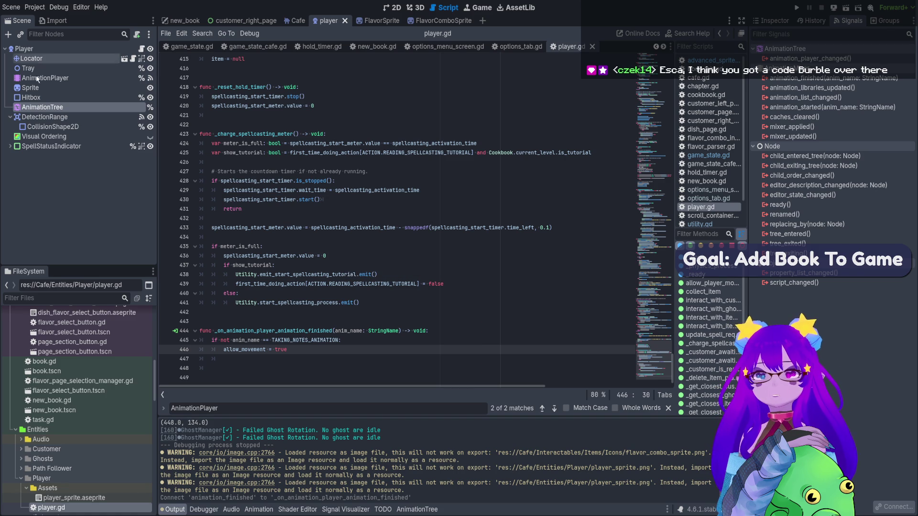
click(72, 79)
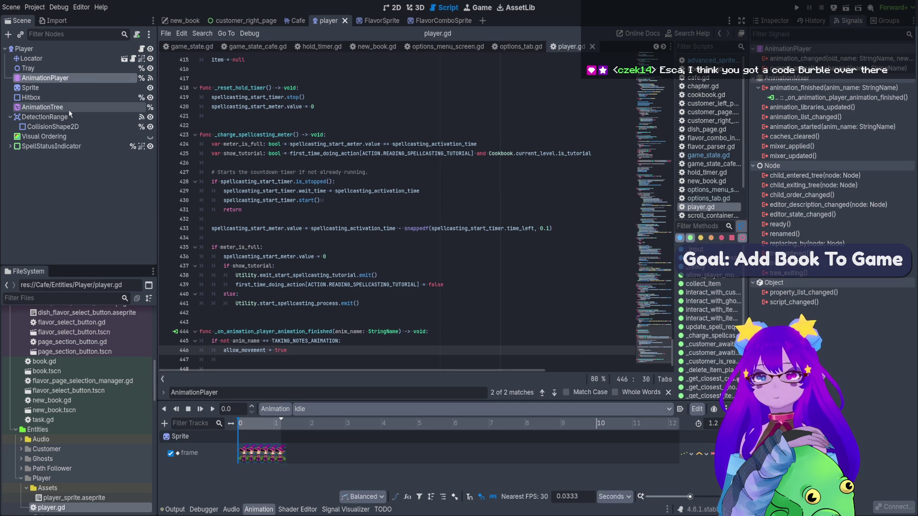
Switch the Animation panel from idle to the Player's taking_notes animation and save the scene.
click(68, 108)
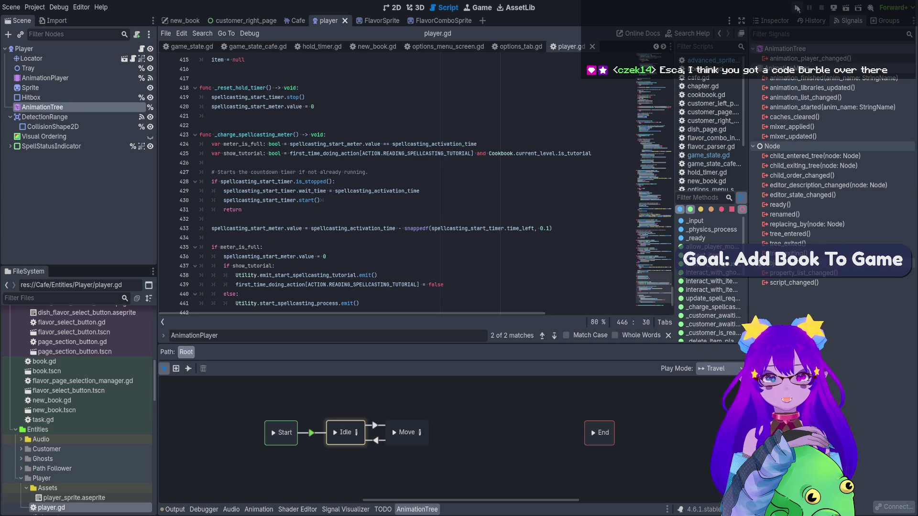
click(56, 80)
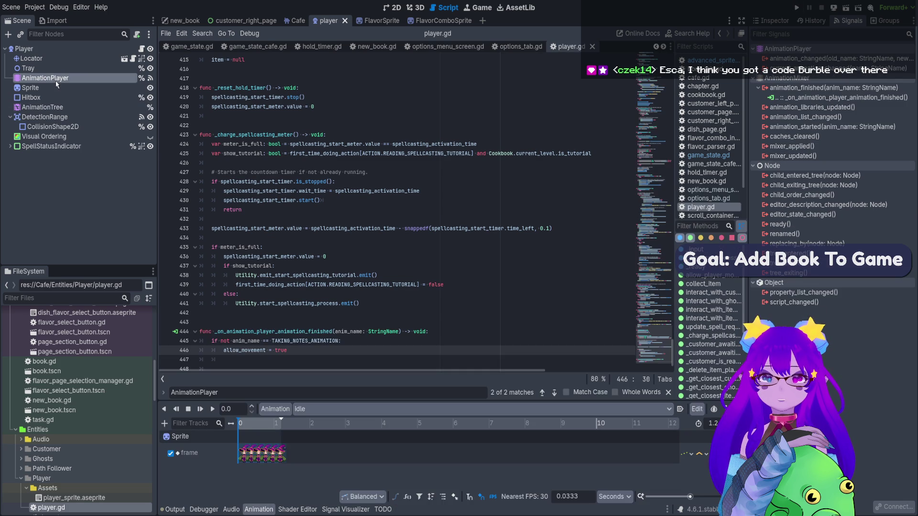
click(650, 412)
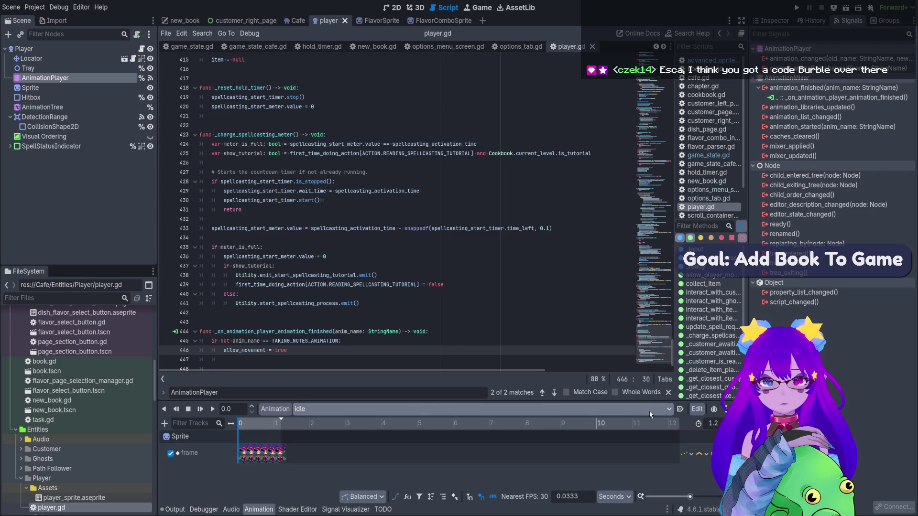
click(467, 430)
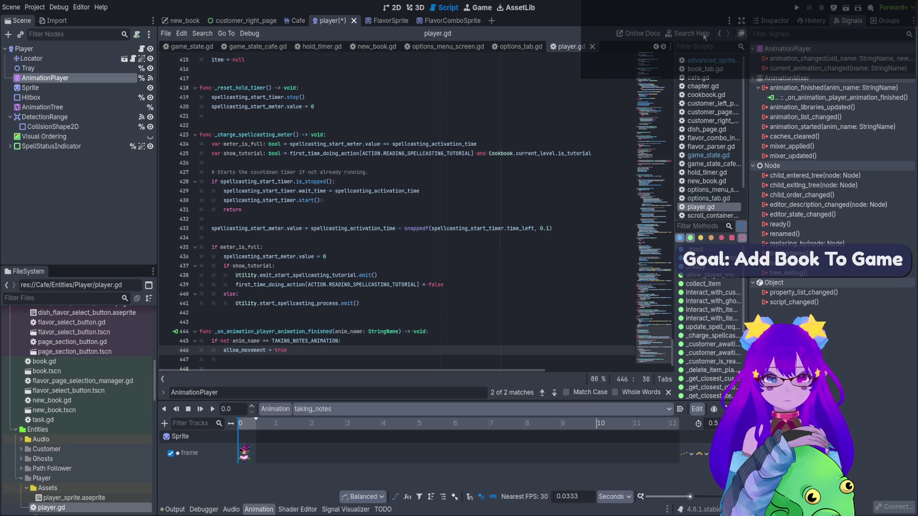
key(ctrl+s)
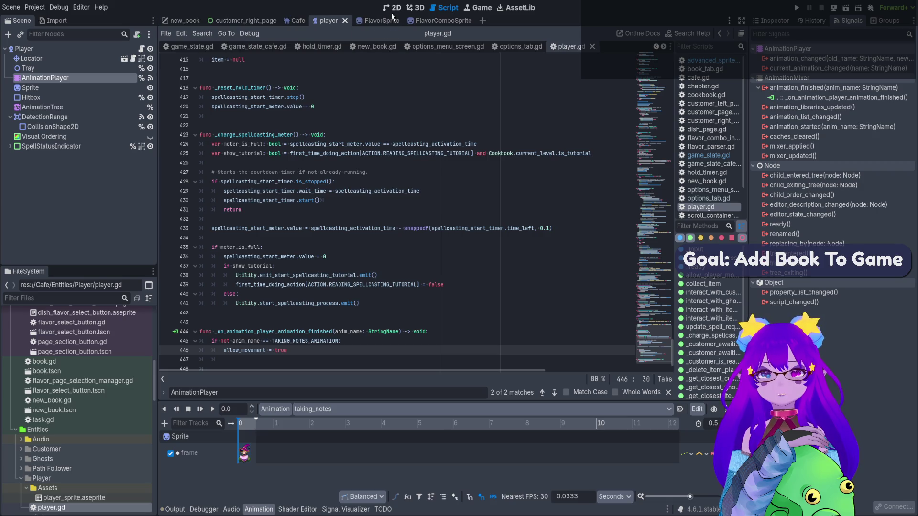
Run the game with F5 and advance from the title menu to level select.
click(392, 8)
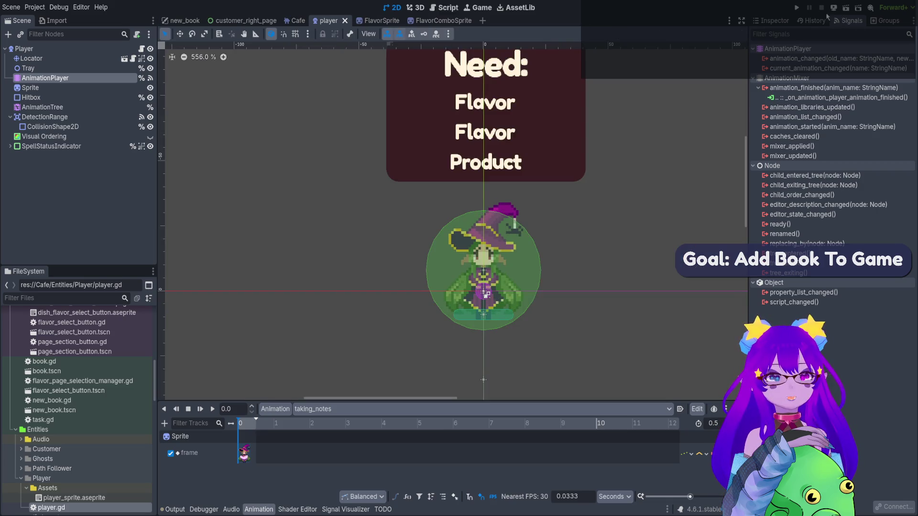
key(F5)
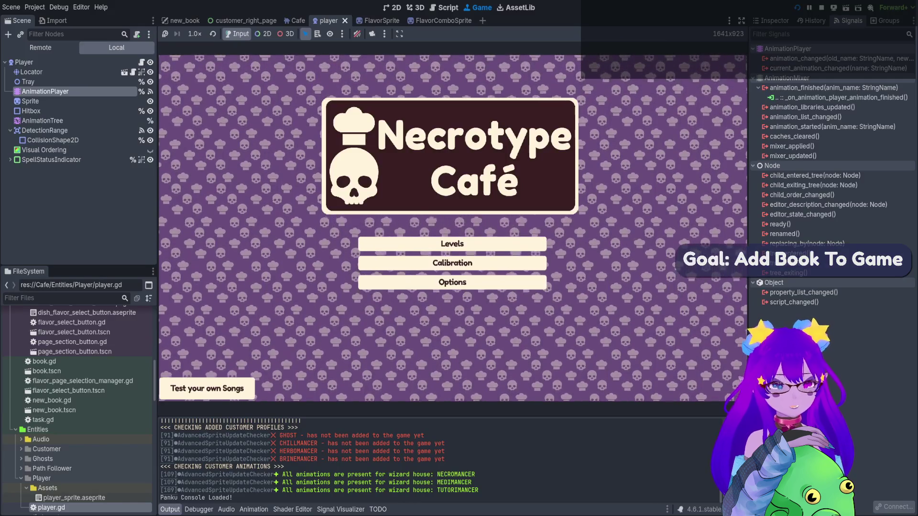
key(Return)
key(Return)
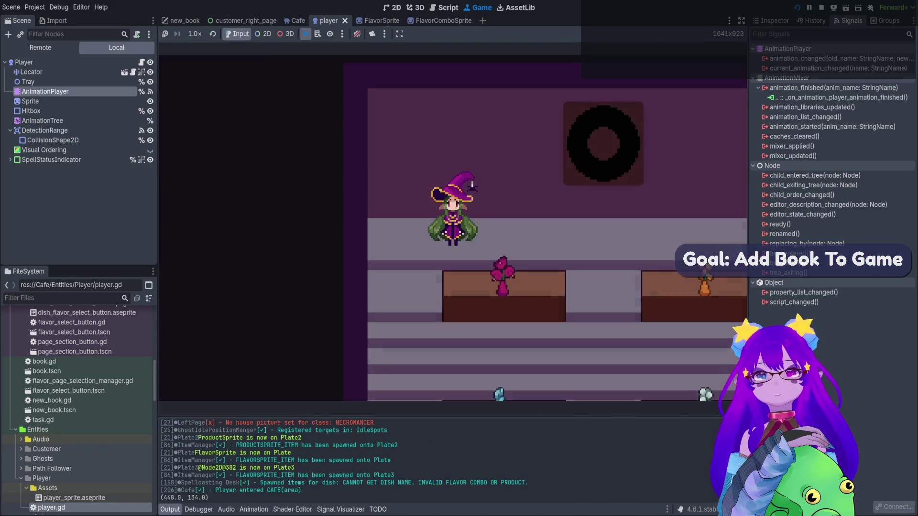
Spawn a Necromancer customer with Cheats.spawn_customer() in the Panku console.
key(grave)
text(spawn)
key(Tab)
key(Tab)
key(Tab)
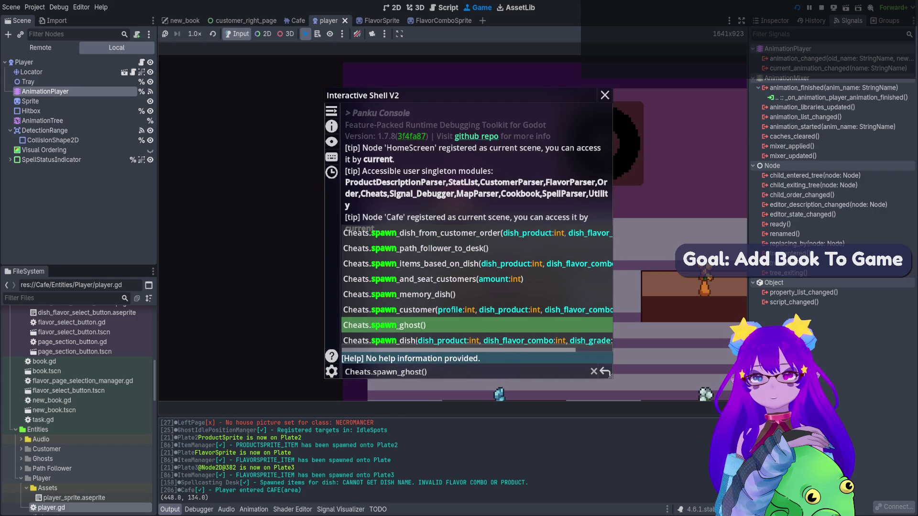
key(Up)
key(Return)
key(grave)
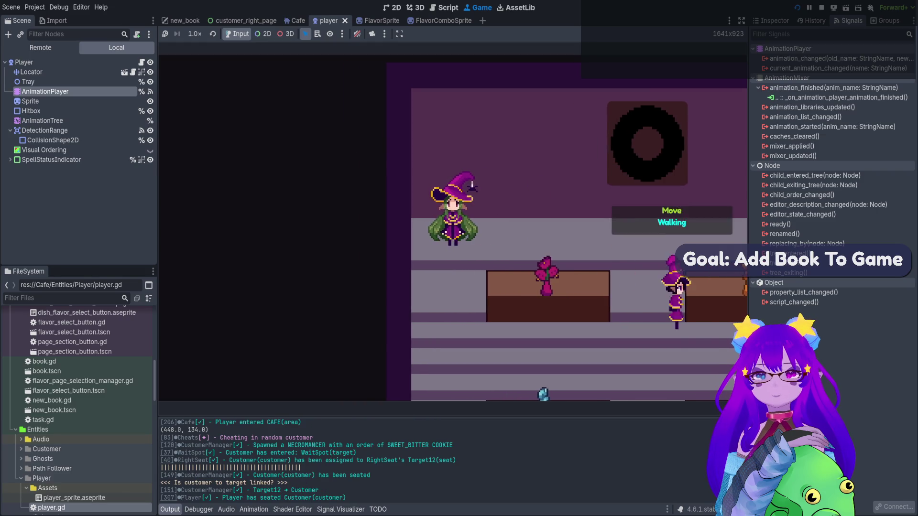
Walk the player right and down past the tables toward the customer.
key(Right)
key(Down)
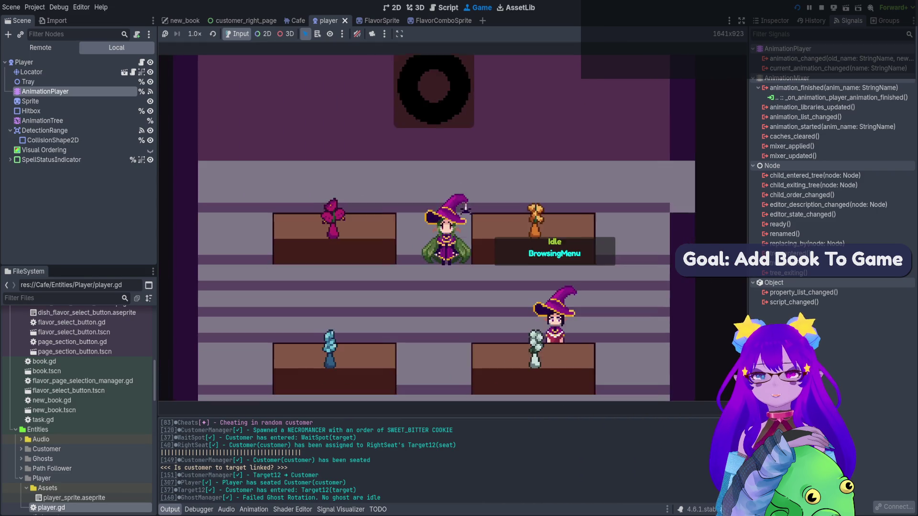
key(Right)
key(Down)
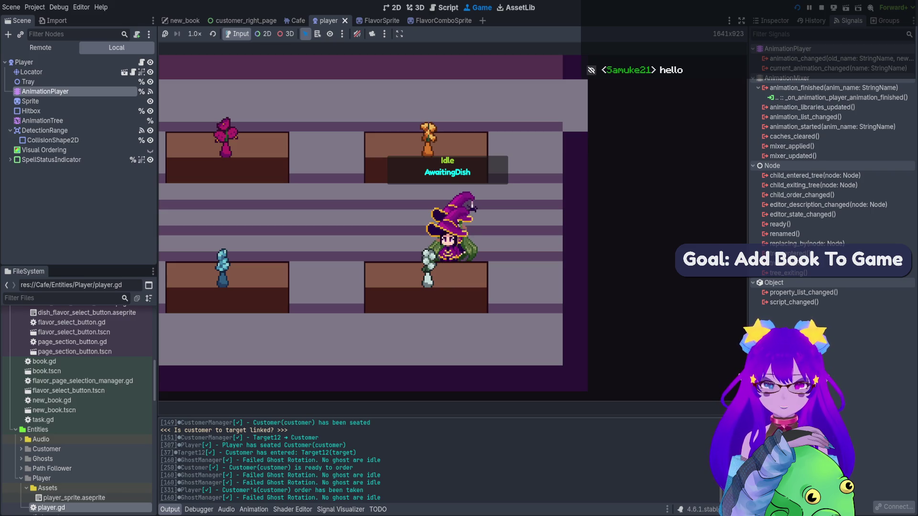
Restart the level by running Cheats.restart() in the debug console.
key(grave)
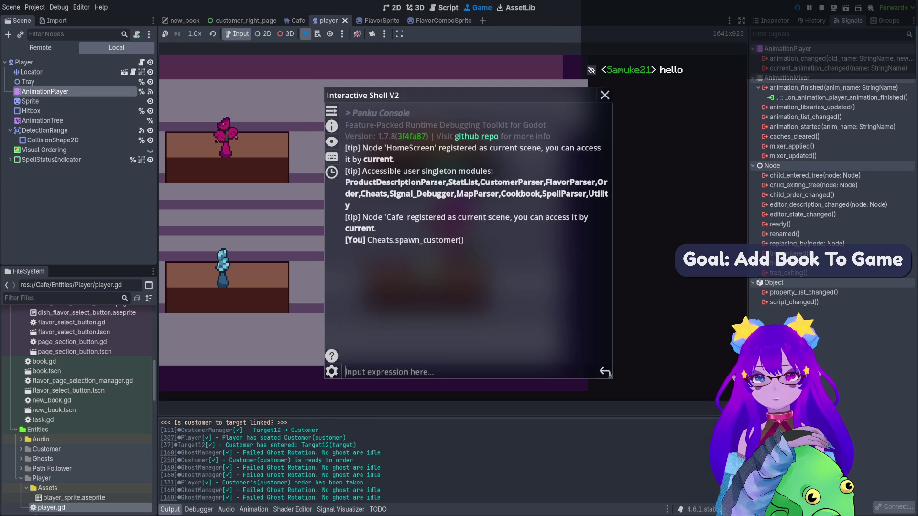
text(rest)
key(Tab)
key(Return)
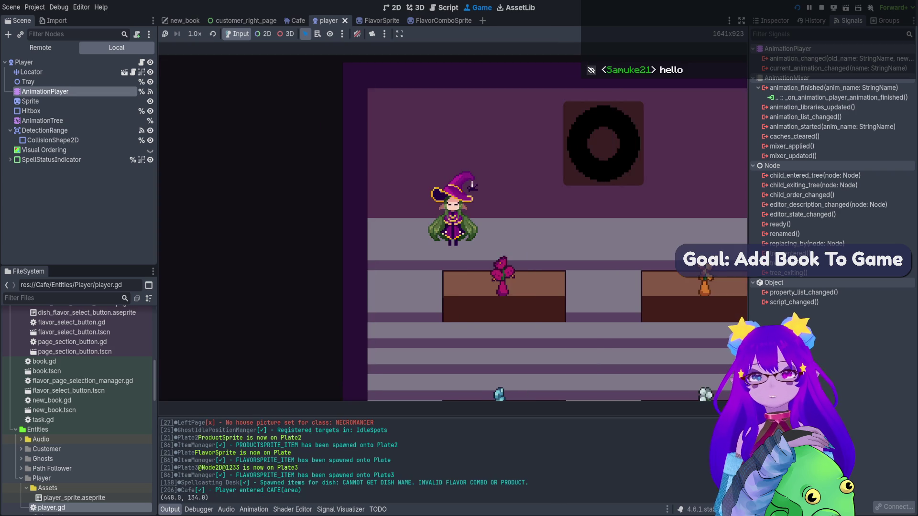
Spawn a customer with Cheats.spawn_customer() from the console.
key(grave)
text(spawn)
key(Tab)
key(Tab)
key(Tab)
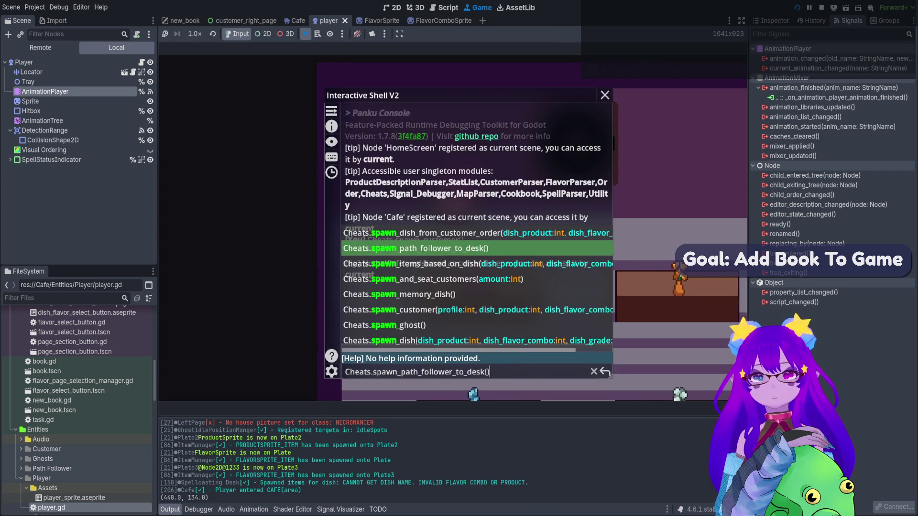
key(Tab)
key(Return)
key(grave)
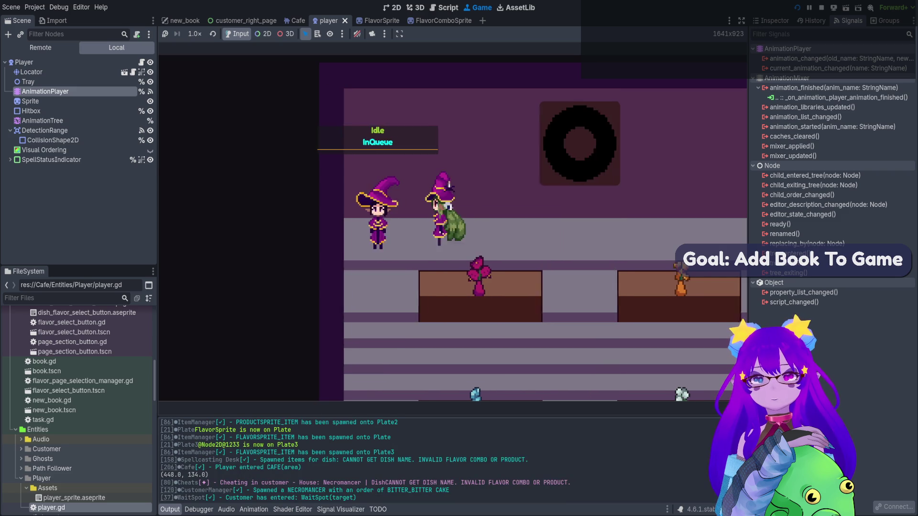
Spawn more customers by rerunning the spawn command, the last with argument 2.
key(grave)
key(Up)
key(BackSpace)
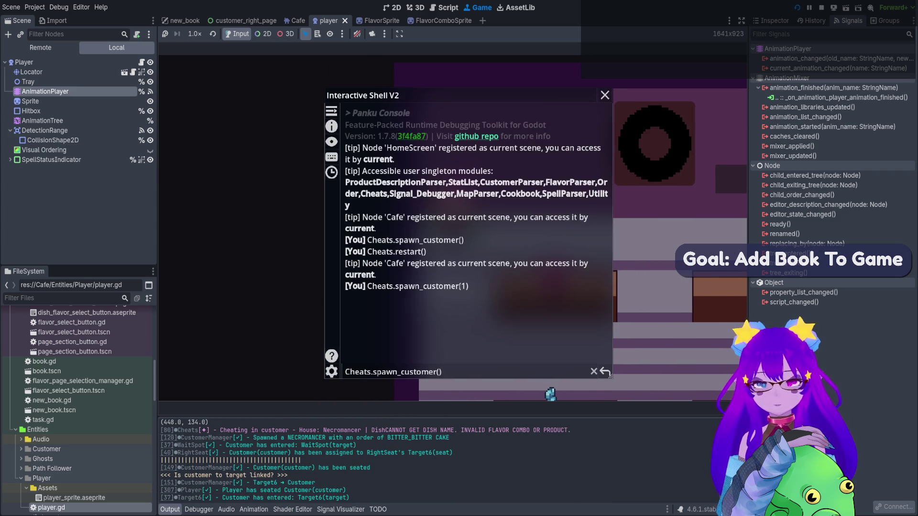
key(Return)
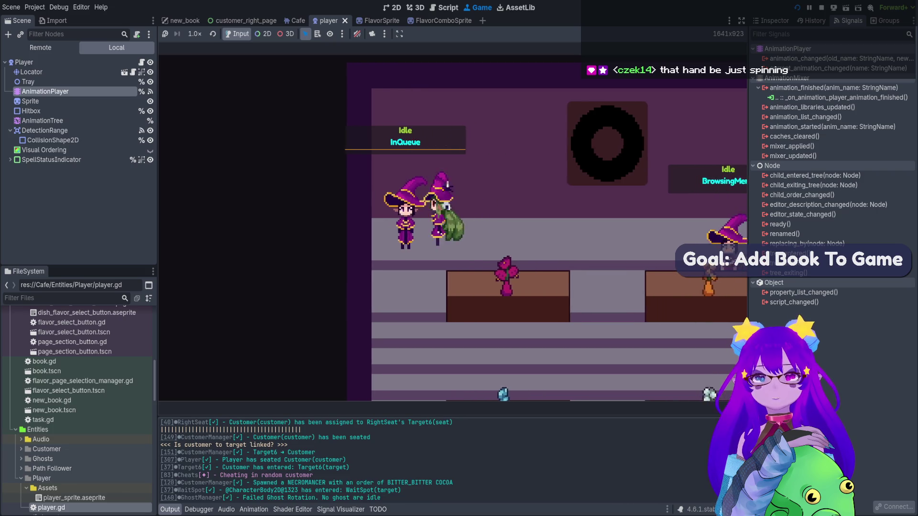
key(Up)
key(BackSpace)
text(2)
key(Return)
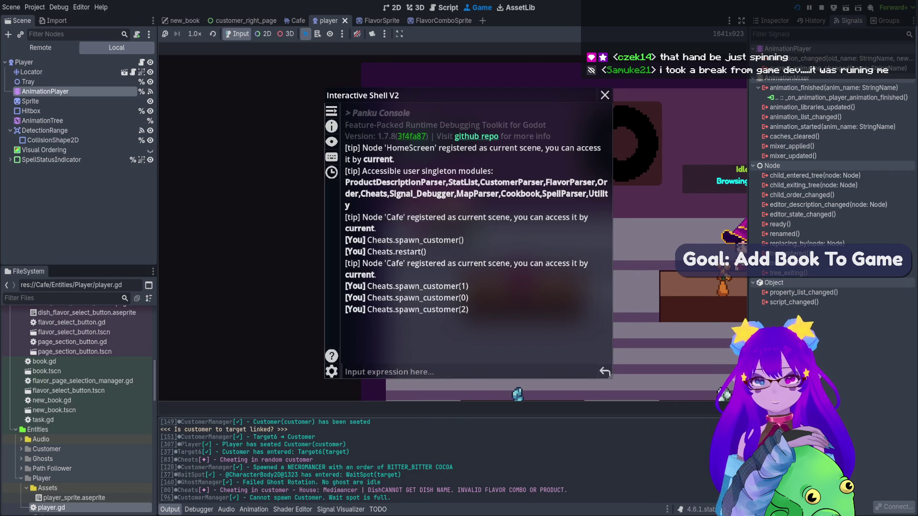
key(grave)
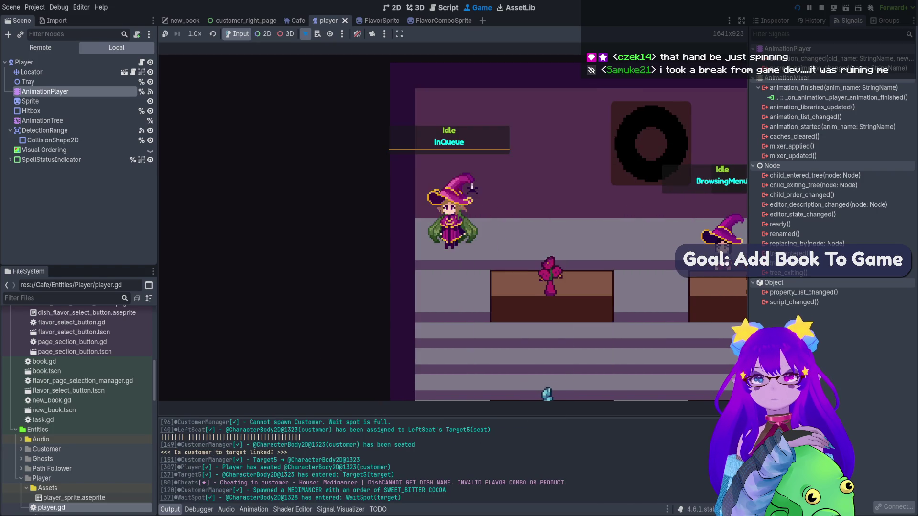
Walk to a seated customer, take their order with E, then stop the game.
key(Right)
key(Down)
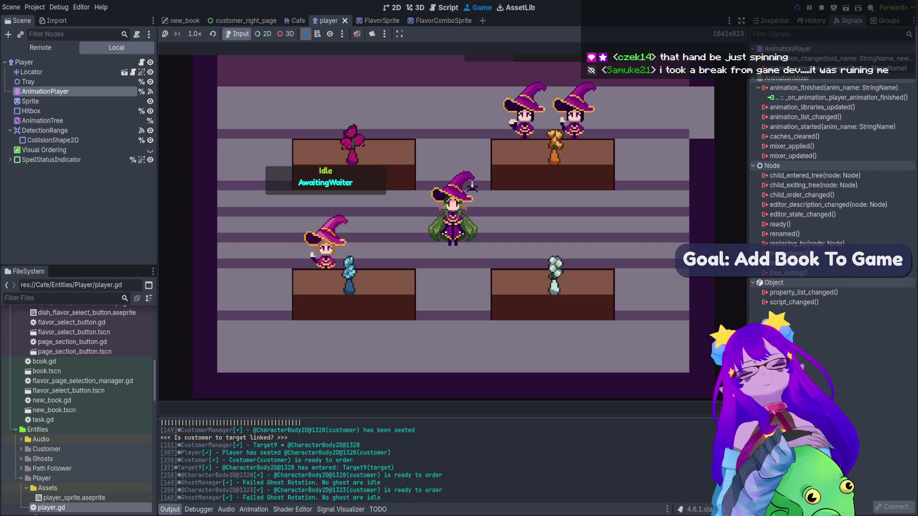
key(a)
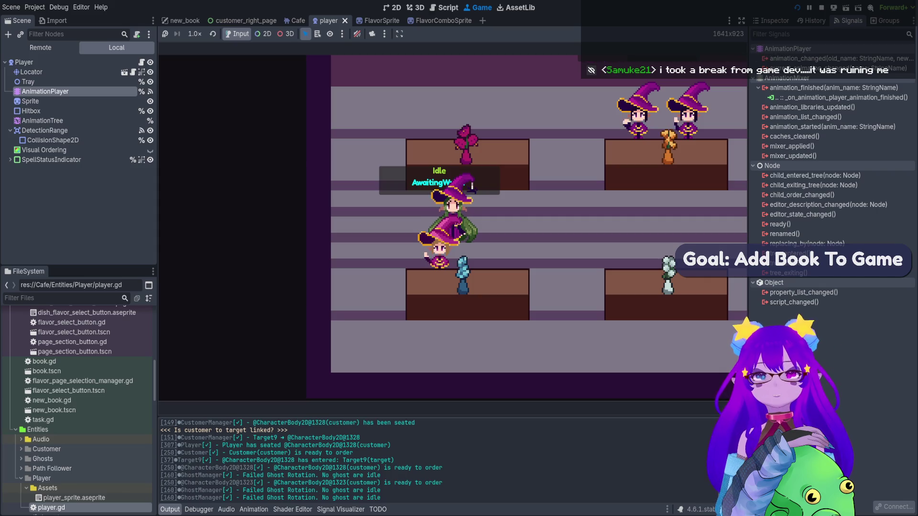
key(a)
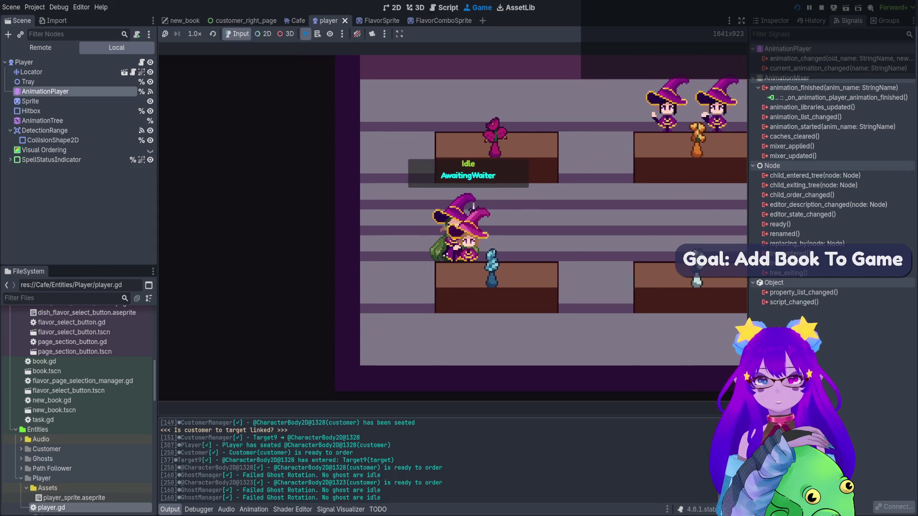
key(a)
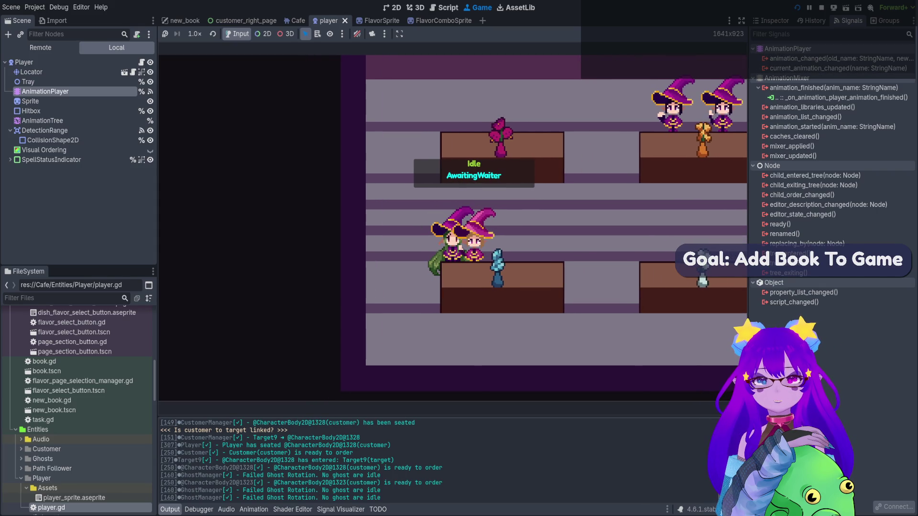
key(e)
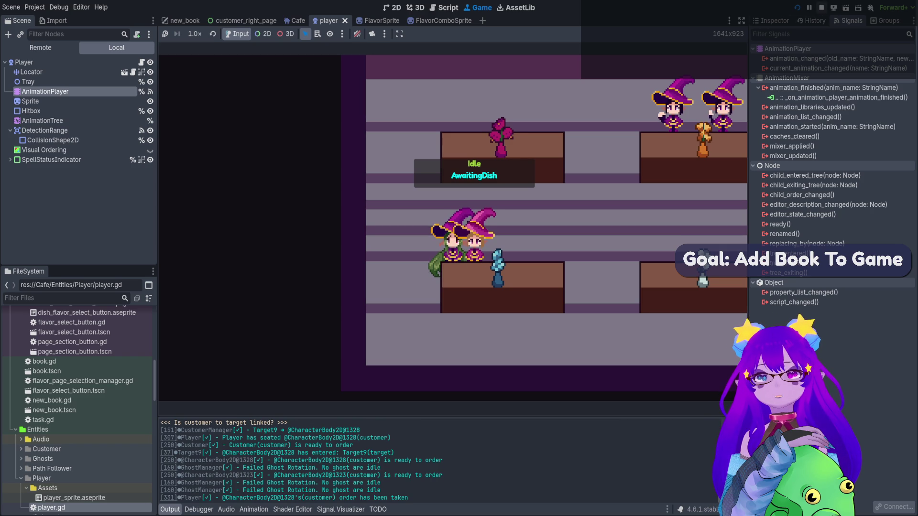
key(F8)
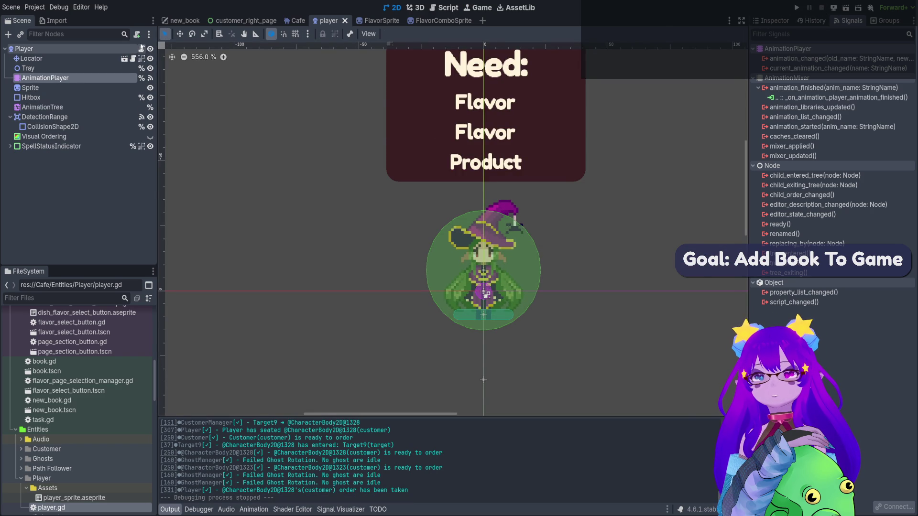
Review the animation-finished handler in player.gd, then open the new_book scene in 2D.
click(142, 49)
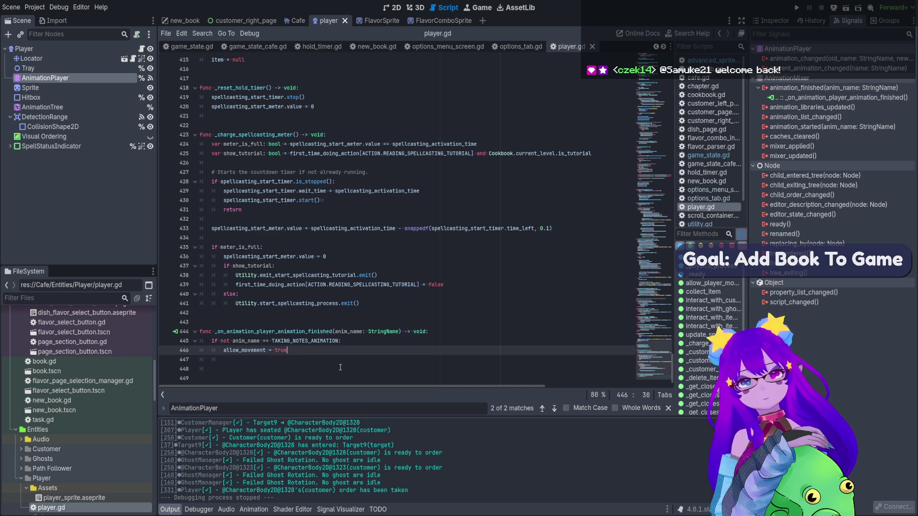
drag(340, 367, 320, 327)
click(323, 305)
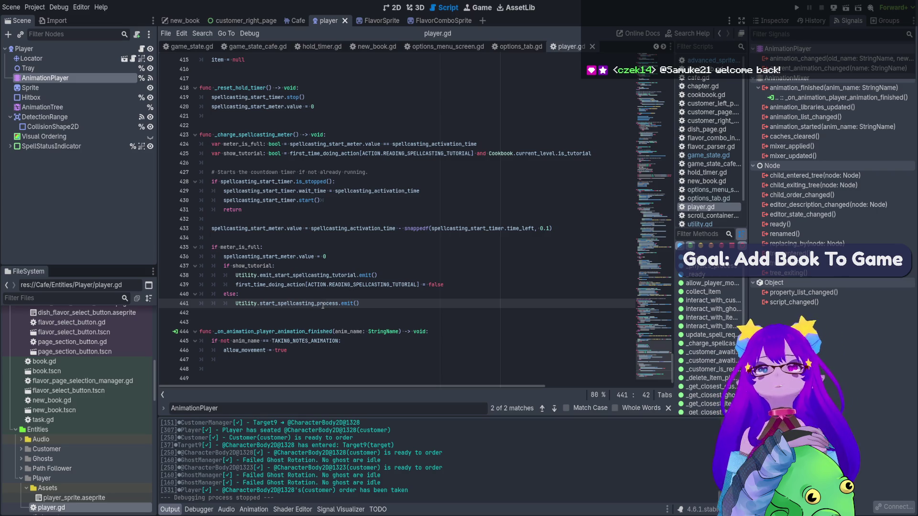
click(185, 22)
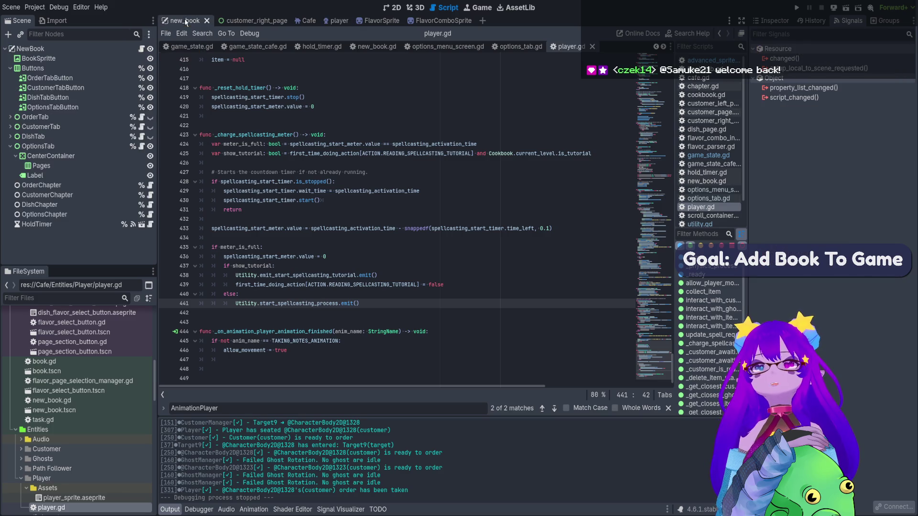
click(390, 7)
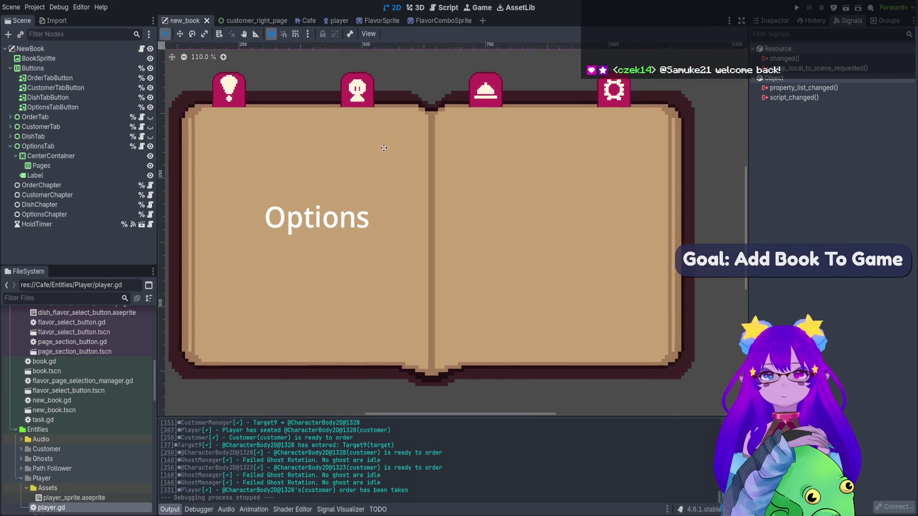